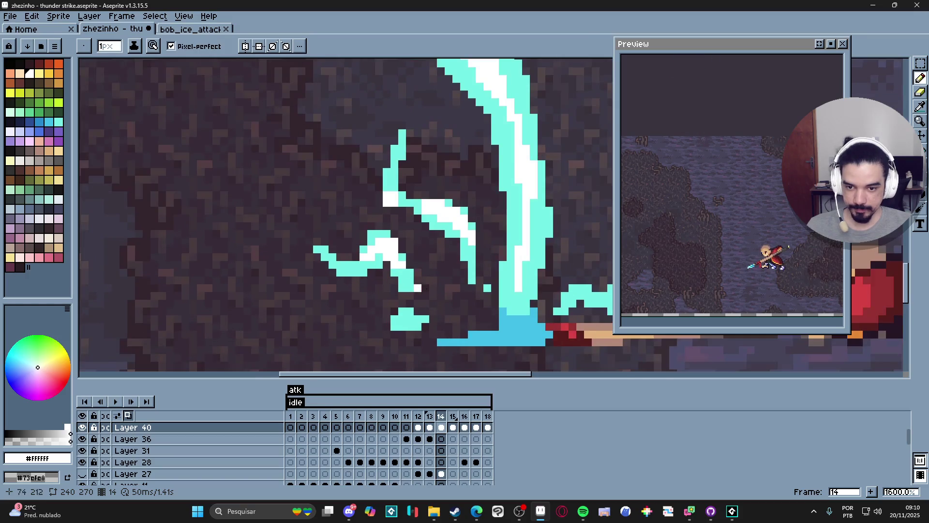
Paint a white highlight block on the bolt's small right-hand branch in frame 14
scroll(453, 276, "up", 3)
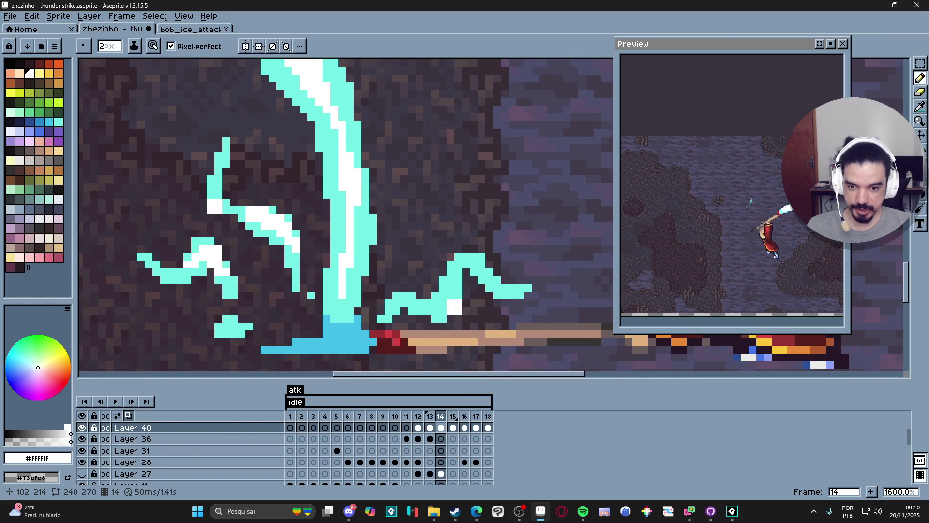
left_click_drag(457, 308, 435, 313)
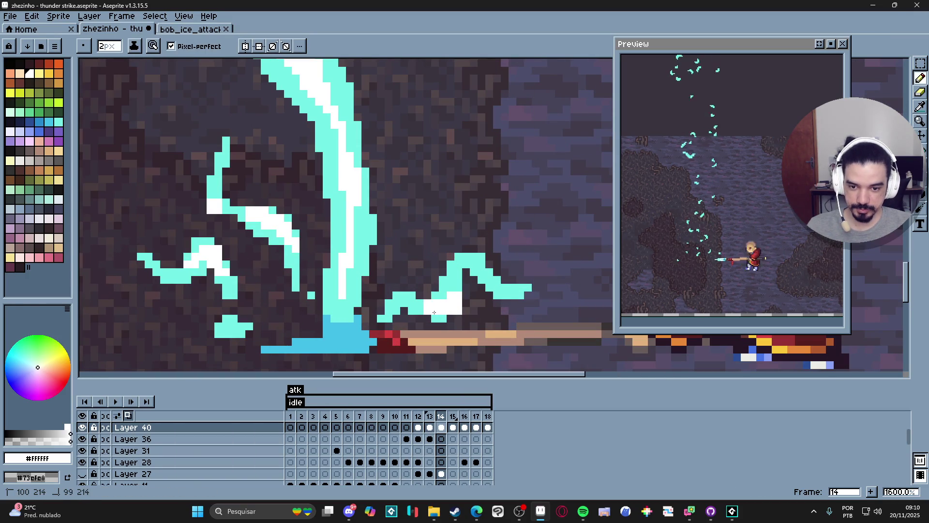
key("ctrl+z")
left_click(504, 295)
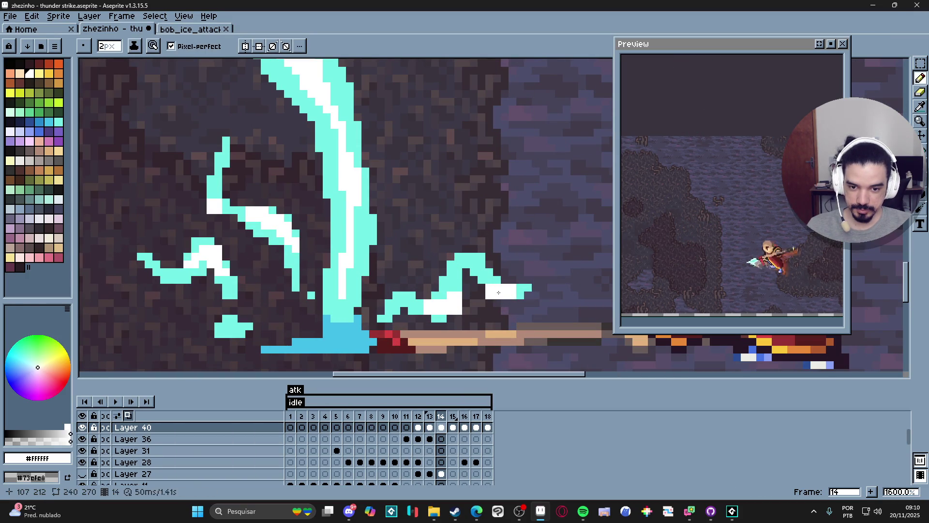
Shrink the pencil to 1 pixel and move to frame 15
scroll(494, 286, "down", 3)
scroll(485, 266, "up", 2)
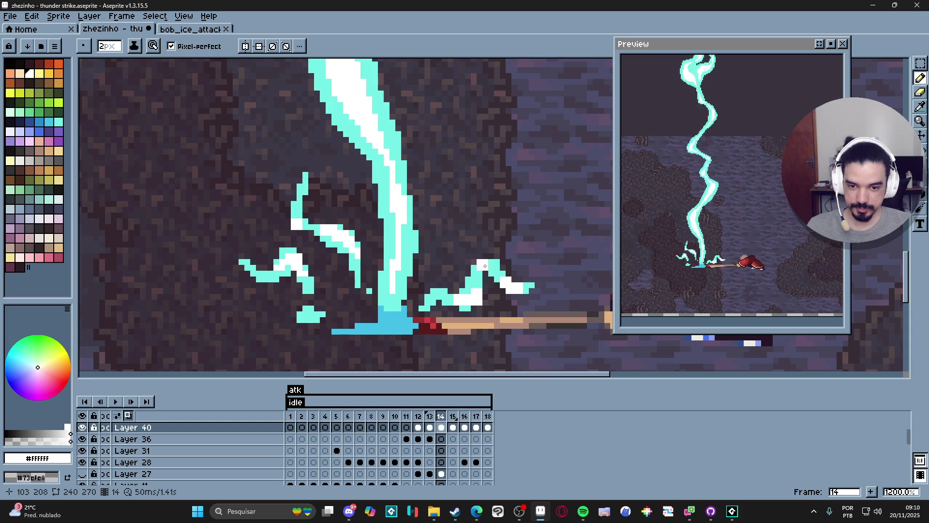
scroll(482, 290, "down", 6)
key("minus")
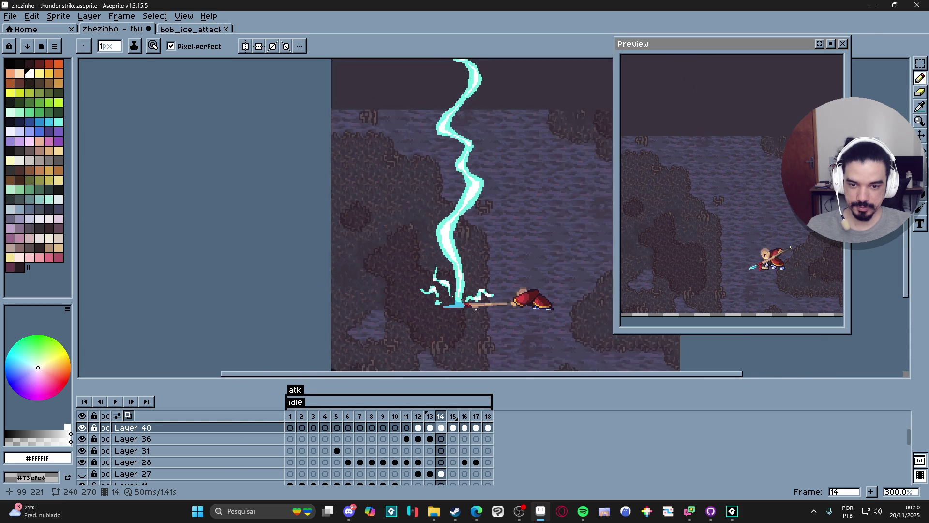
scroll(477, 307, "down", 1)
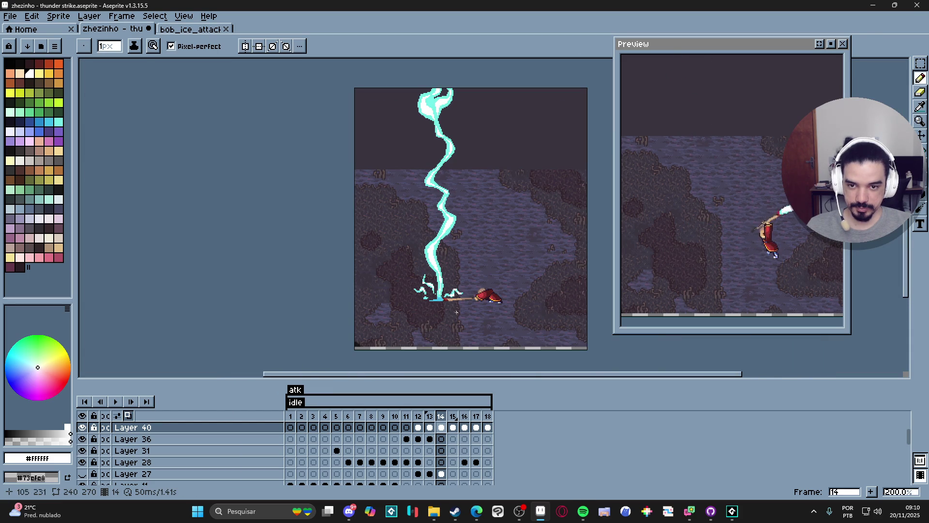
left_click(458, 422)
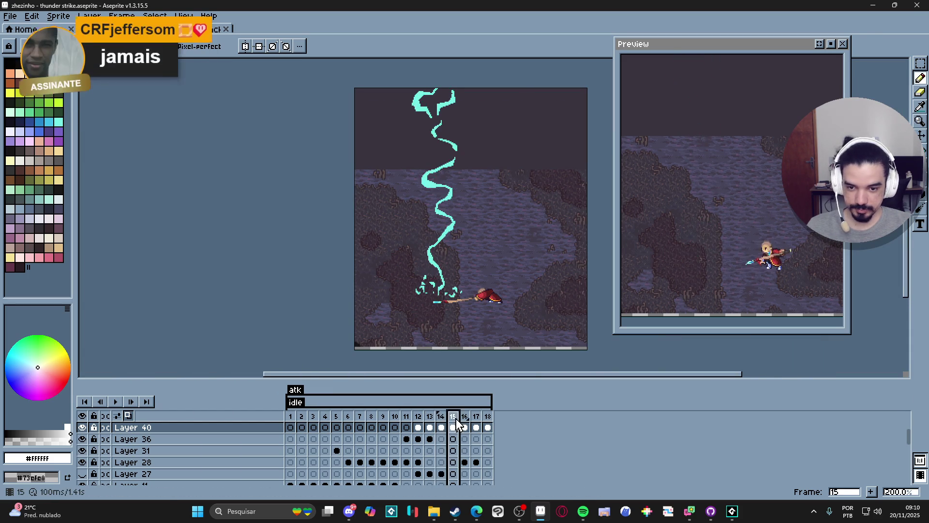
Paint white highlight pixels onto the cyan bolt's first bend in frame 15
scroll(412, 261, "up", 7)
mouse_move(412, 261)
left_mouse_down()
mouse_move(405, 256)
mouse_move(454, 306)
left_mouse_up()
left_click(403, 247)
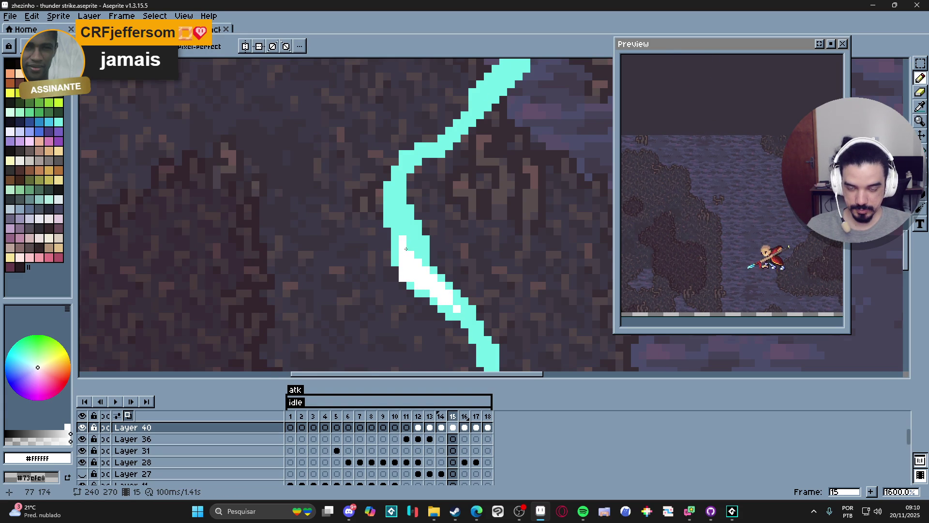
scroll(429, 250, "down", 4)
scroll(429, 250, "up", 5)
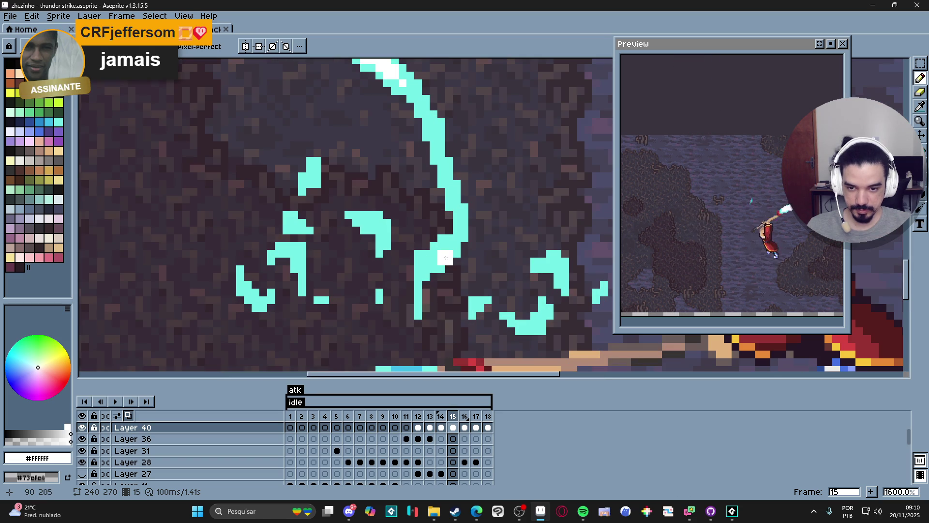
left_click_drag(438, 248, 436, 261)
scroll(437, 265, "down", 4)
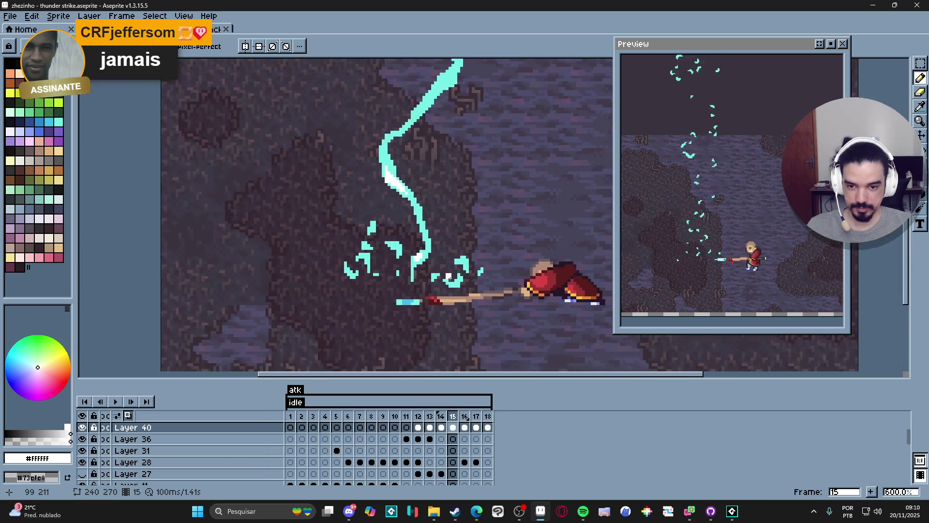
scroll(459, 287, "up", 3)
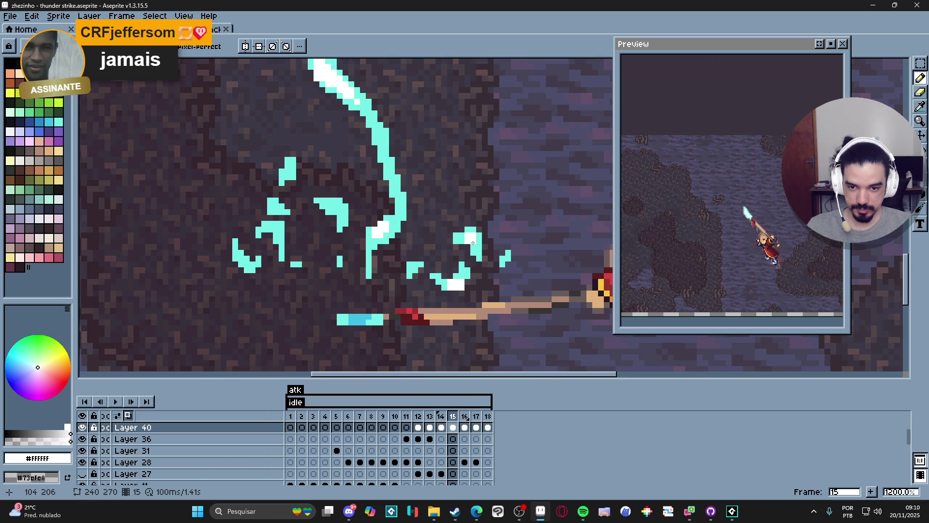
Add white highlight pixels and a block further along the bolt, extending downward
scroll(441, 280, "down", 2)
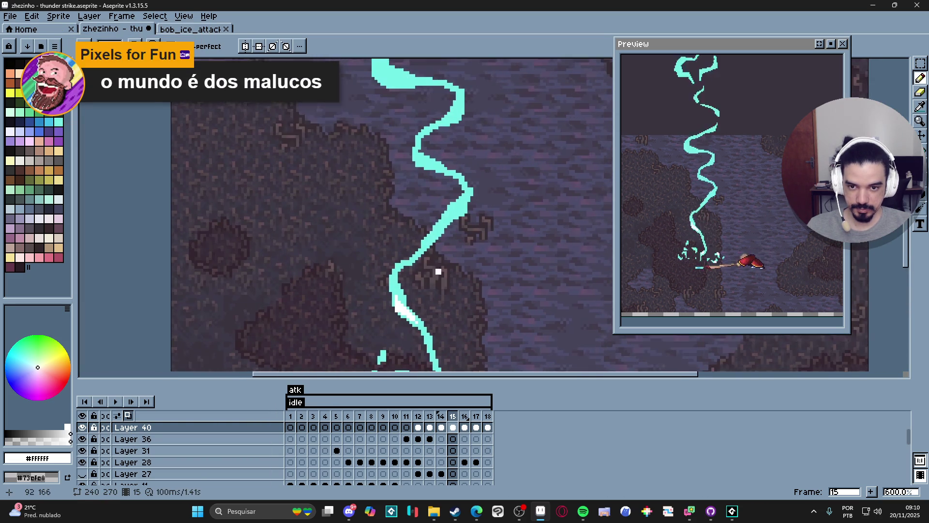
scroll(441, 279, "up", 5)
mouse_move(501, 208)
left_mouse_down()
mouse_move(496, 232)
mouse_move(473, 232)
mouse_move(478, 245)
left_mouse_up()
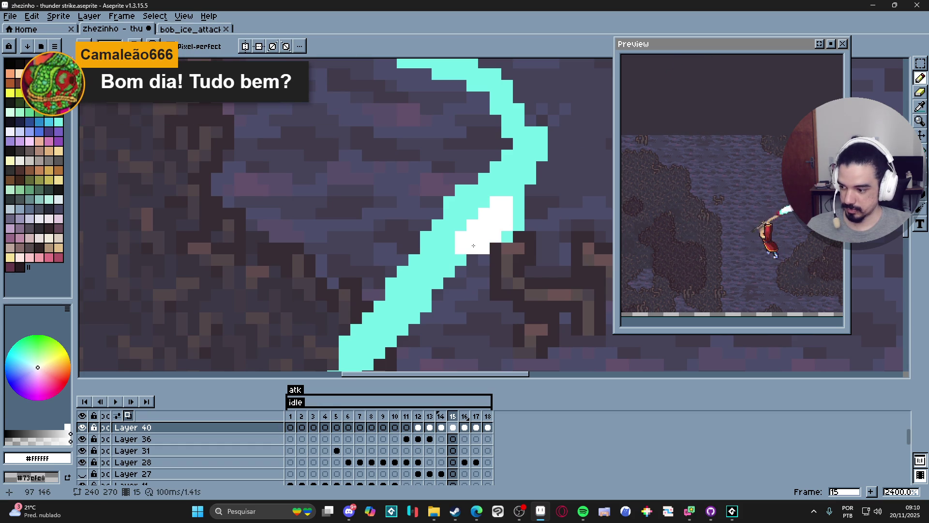
scroll(473, 245, "down", 2)
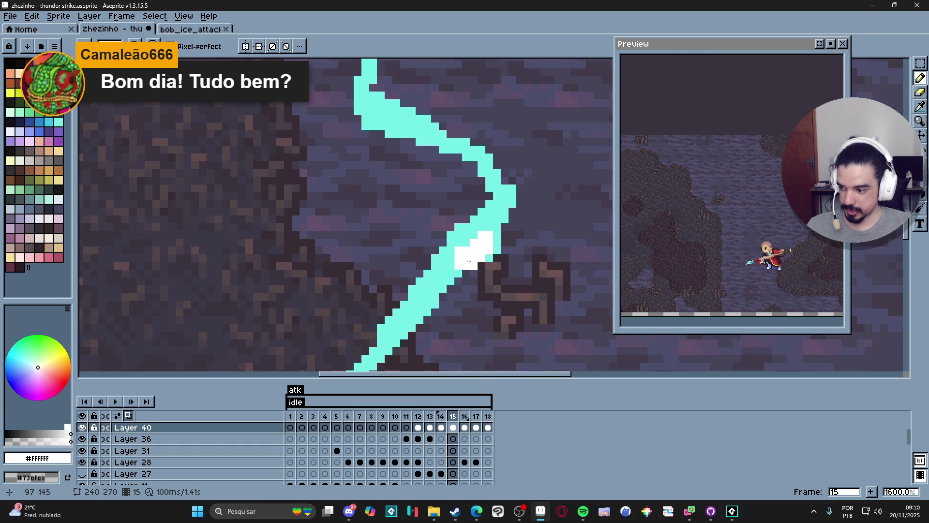
left_click_drag(458, 236, 450, 269)
left_click(387, 151)
scroll(387, 151, "up", 3)
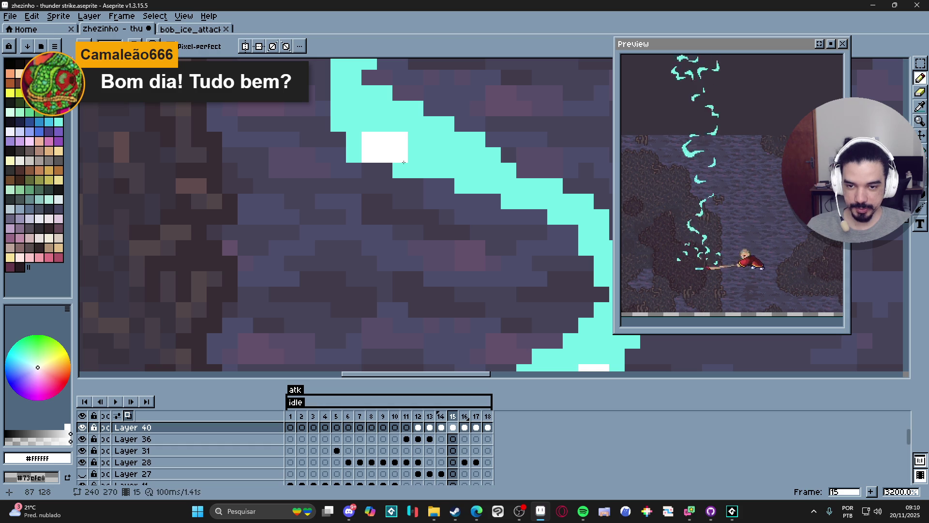
left_click(430, 170)
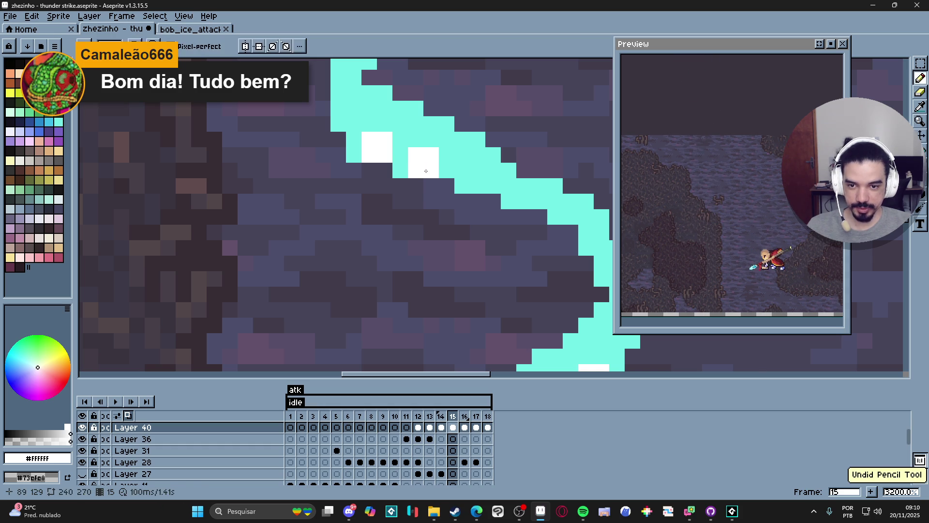
left_click(423, 179)
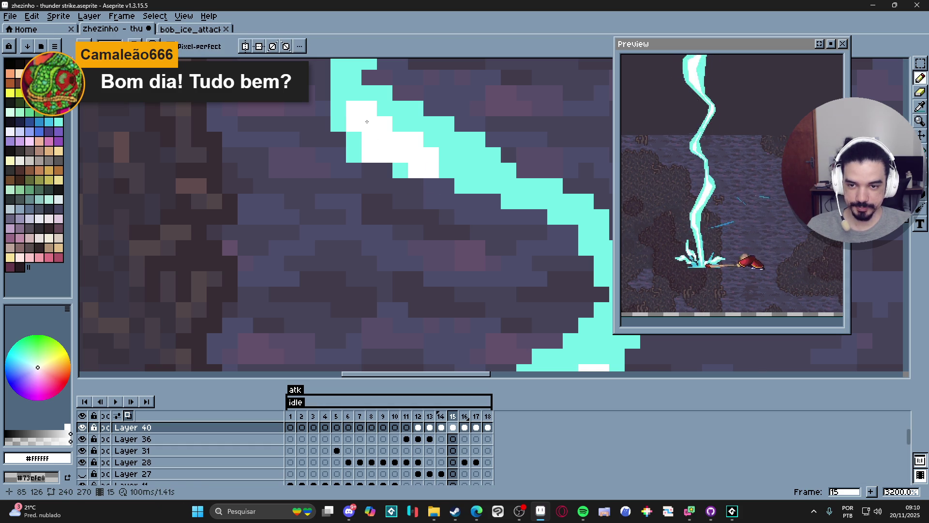
Extend the white highlight block left and down, whitening adjacent cyan pixels
scroll(374, 136, "down", 5)
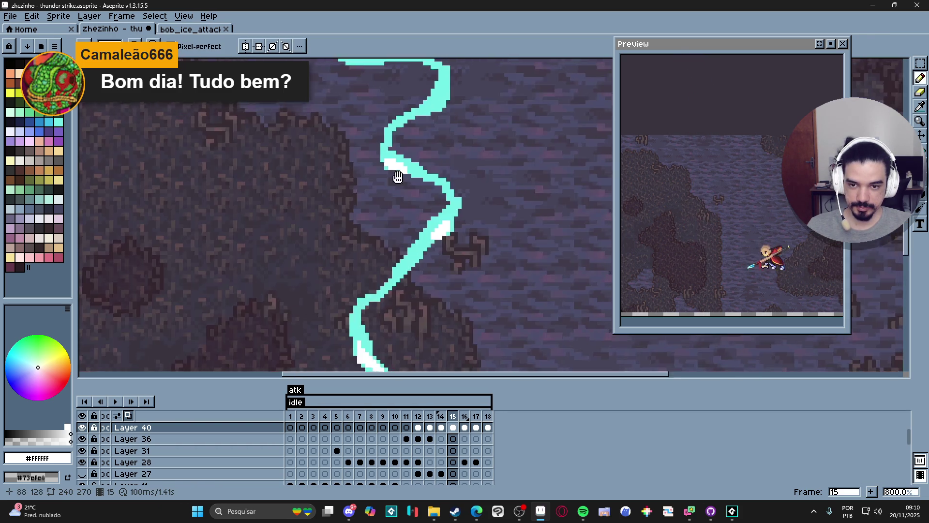
scroll(405, 241, "up", 5)
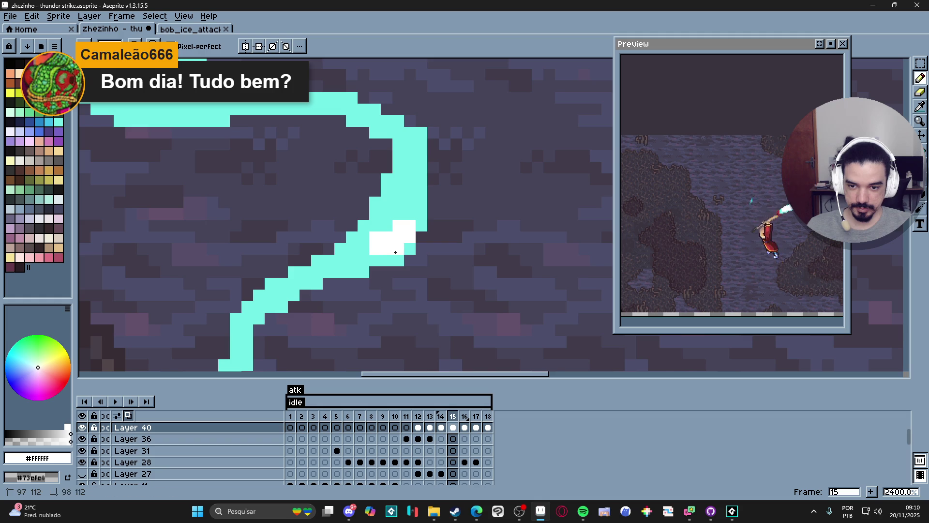
left_click(381, 258)
left_click(369, 262)
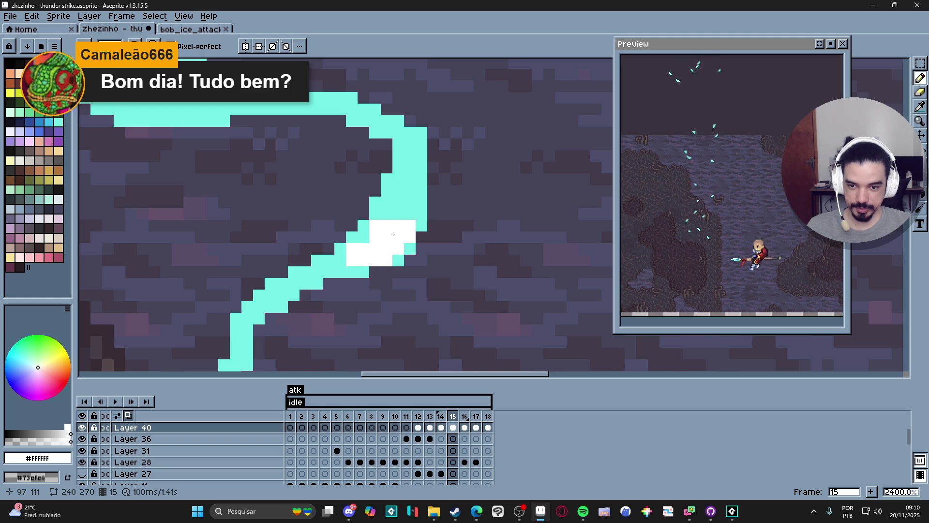
left_click(411, 215)
left_click_drag(416, 213, 419, 210)
scroll(417, 208, "down", 5)
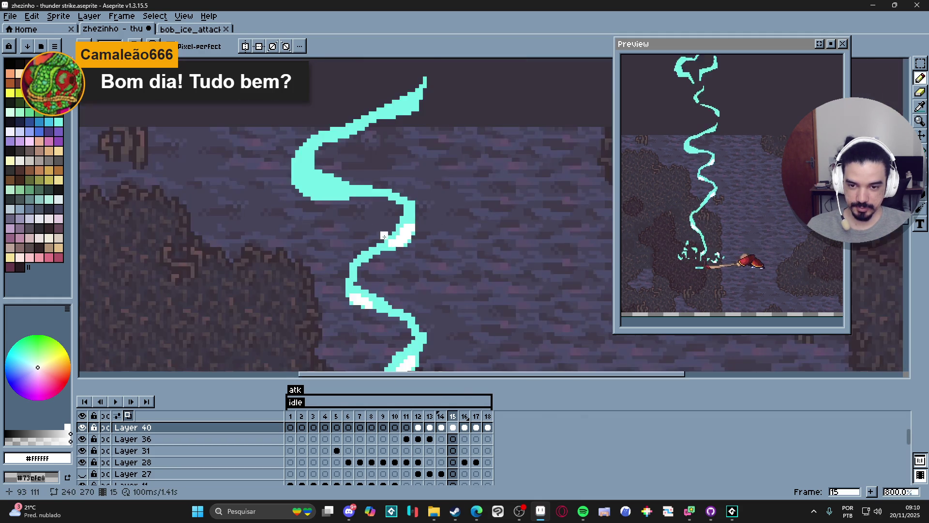
scroll(300, 209, "up", 5)
Paint a diagonal white streak along the bolt and extend it downward
mouse_move(296, 203)
left_mouse_down()
mouse_move(355, 248)
mouse_move(378, 245)
mouse_move(326, 217)
mouse_move(323, 244)
mouse_move(295, 239)
mouse_move(272, 201)
mouse_move(296, 169)
mouse_move(272, 174)
mouse_move(289, 171)
left_mouse_up()
left_click(284, 146)
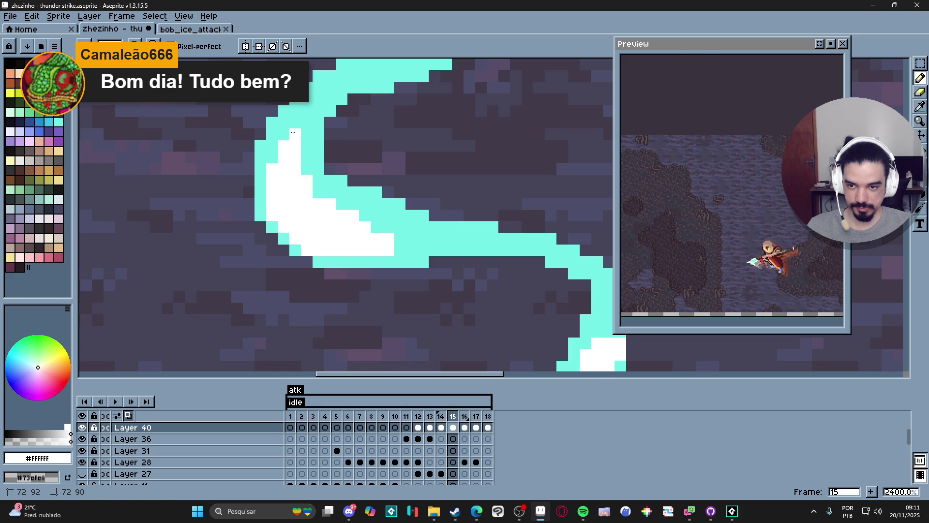
scroll(348, 213, "down", 3)
scroll(379, 230, "down", 3)
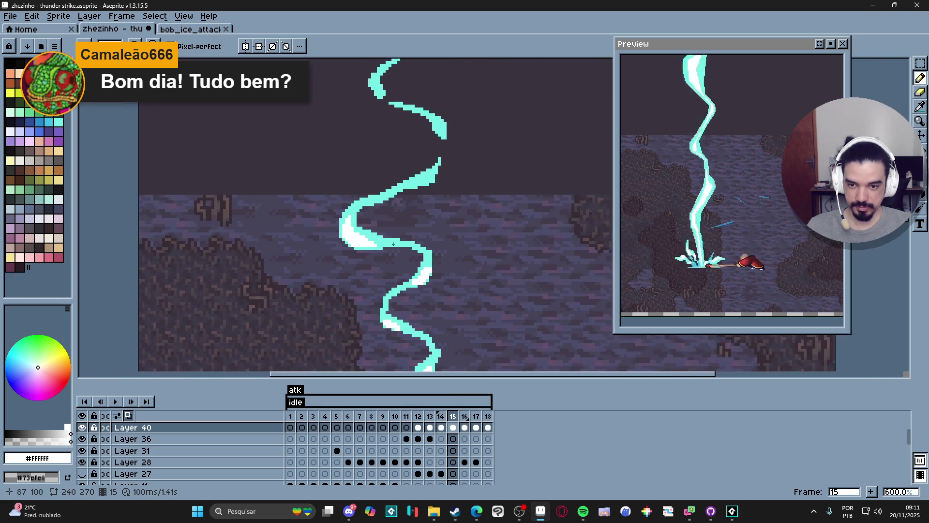
scroll(444, 188, "up", 6)
left_click_drag(446, 188, 382, 214)
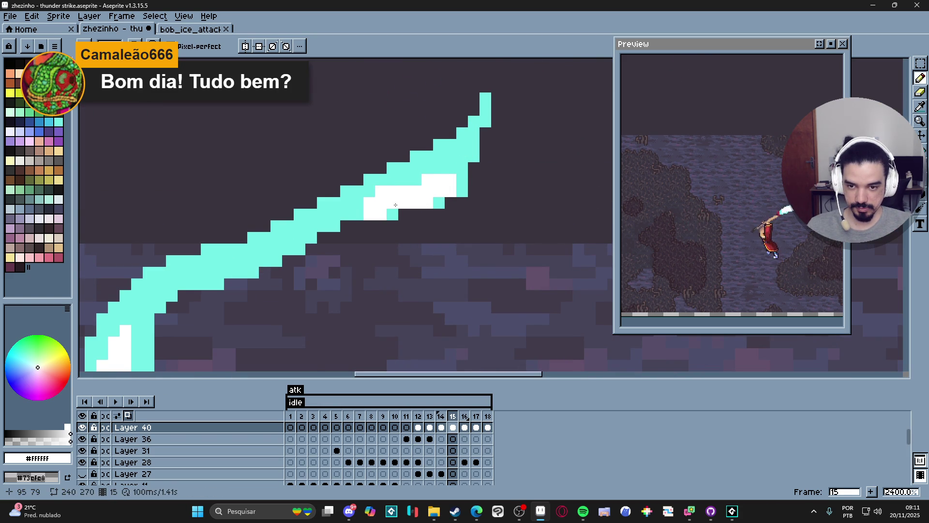
scroll(393, 205, "down", 6)
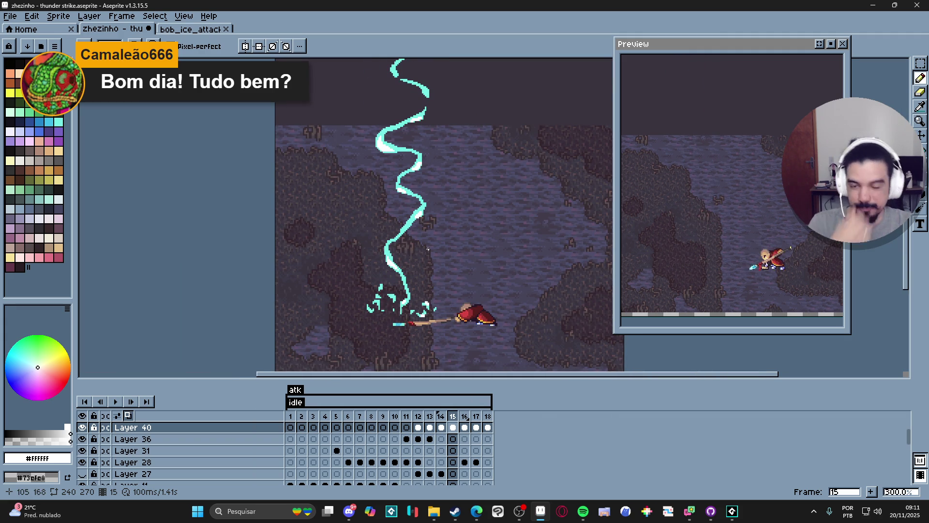
Paint white blocks and a stroke across the bolt's curve, filling its left part with a 2px brush
key("v")
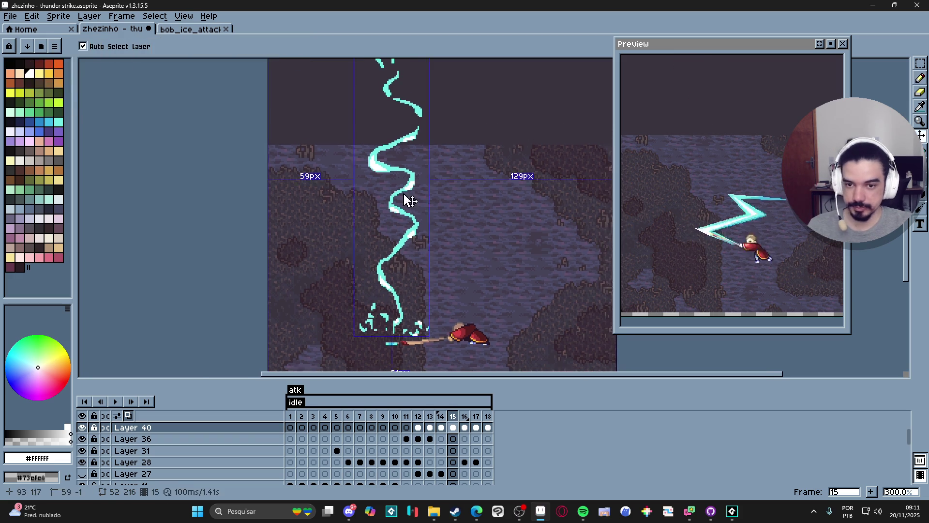
scroll(442, 125, "up", 3)
key("b")
left_click(435, 117)
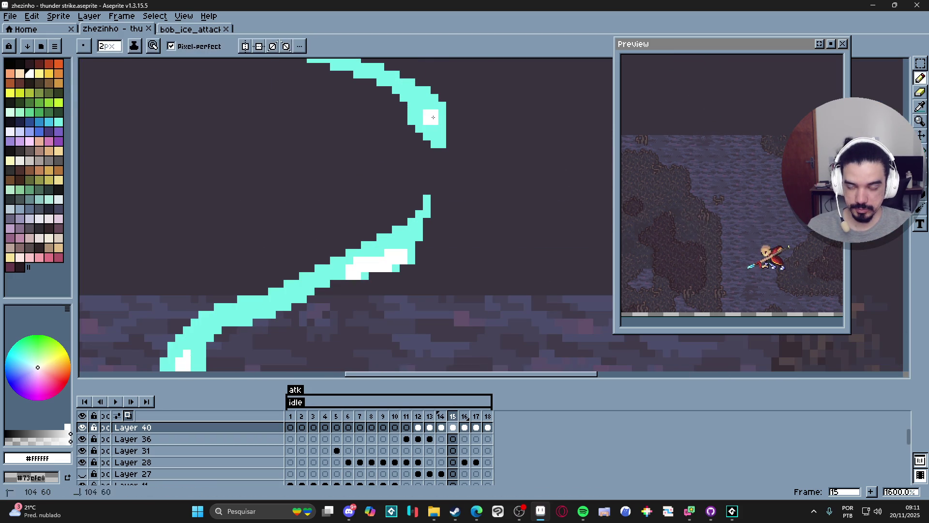
scroll(429, 112, "down", 3)
left_click(400, 132)
scroll(394, 183, "up", 4)
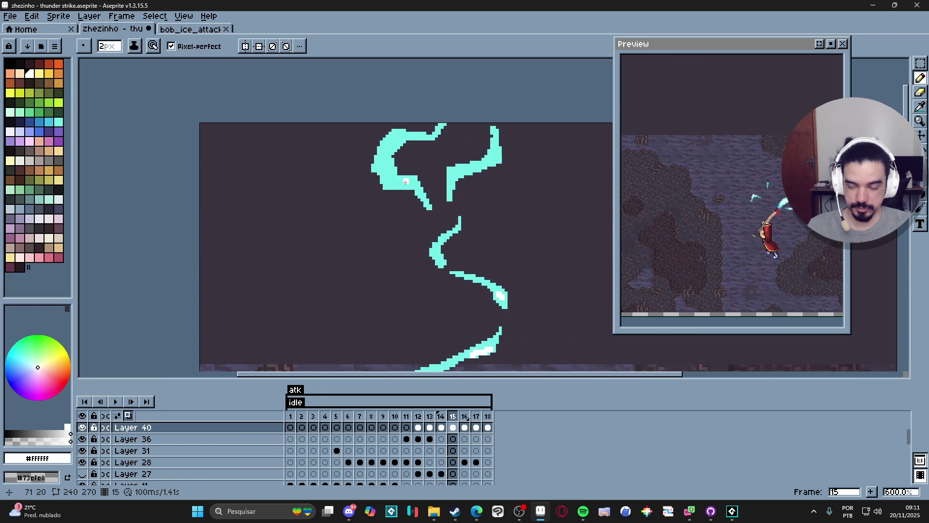
mouse_move(394, 196)
left_mouse_down()
mouse_move(447, 196)
mouse_move(426, 170)
mouse_move(462, 208)
mouse_move(507, 205)
left_mouse_up()
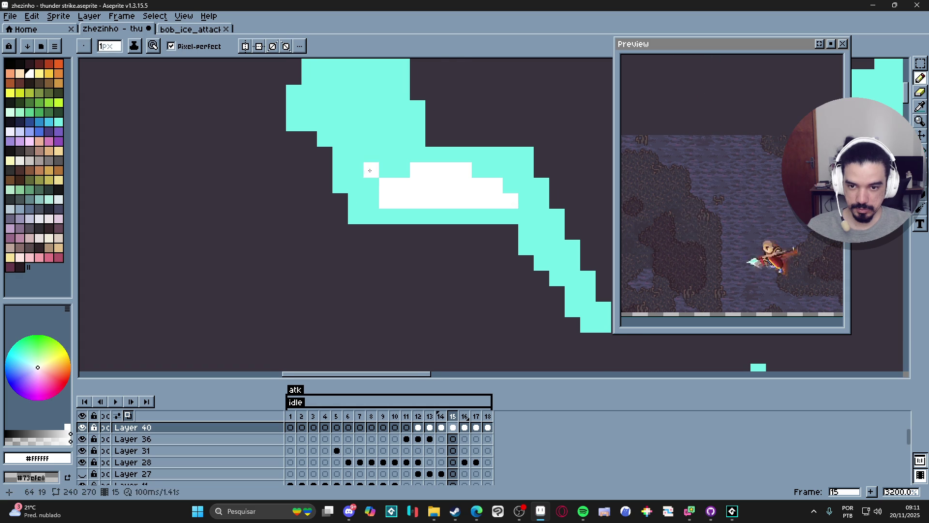
key("plus")
mouse_move(414, 236)
left_mouse_down()
mouse_move(416, 220)
mouse_move(445, 205)
mouse_move(427, 200)
left_mouse_up()
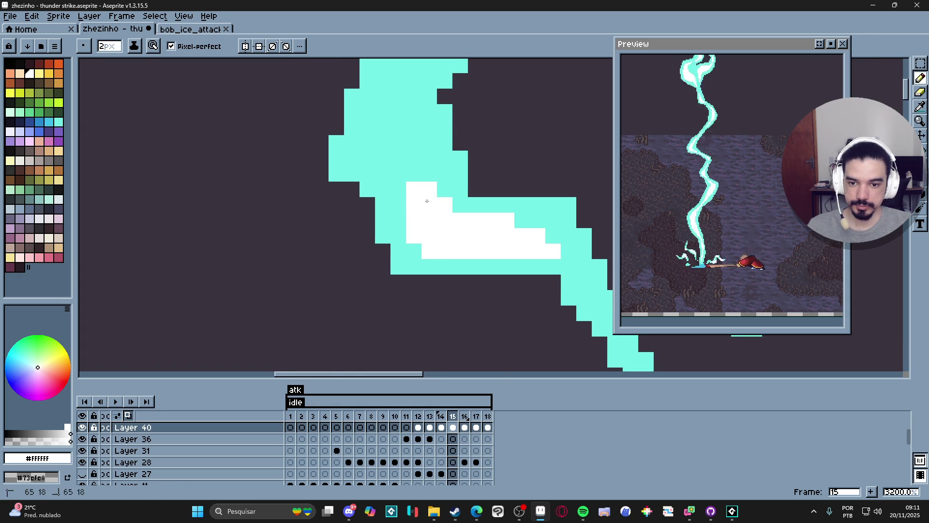
Save the lightning animation file
key("ctrl+s")
scroll(427, 200, "down", 4)
mouse_move(367, 225)
left_mouse_down()
mouse_move(400, 247)
mouse_move(384, 197)
mouse_move(379, 234)
left_mouse_up()
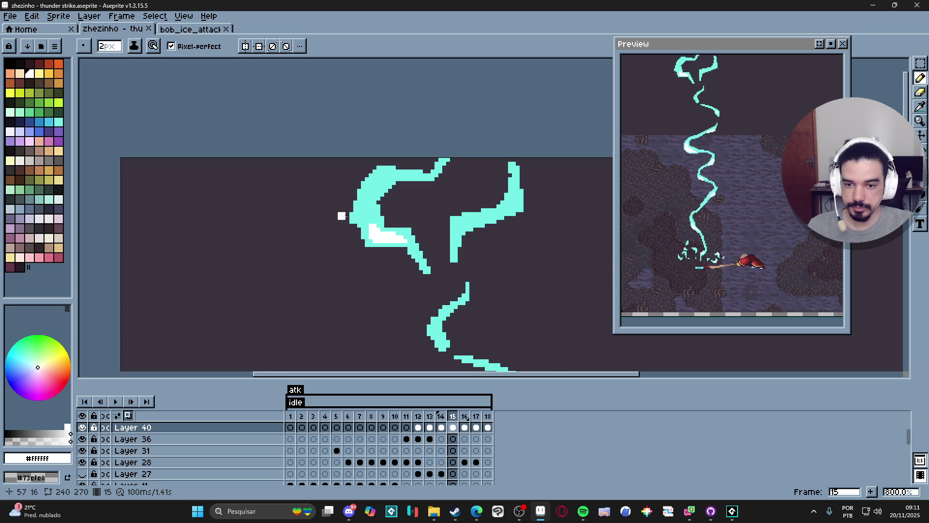
Paint a white highlight down the bolt's core, then add a few 1px pixels to the right
scroll(380, 183, "up", 4)
left_click_drag(397, 169, 364, 197)
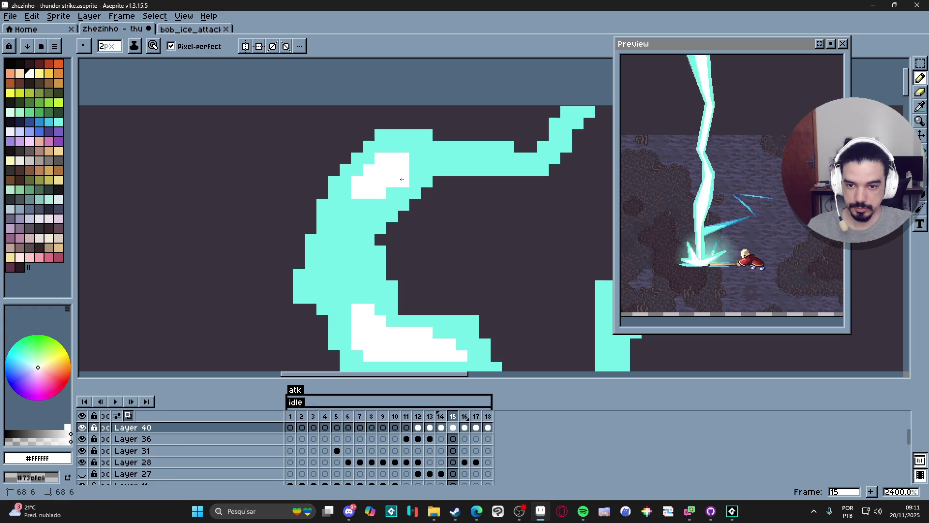
left_click_drag(393, 192, 370, 209)
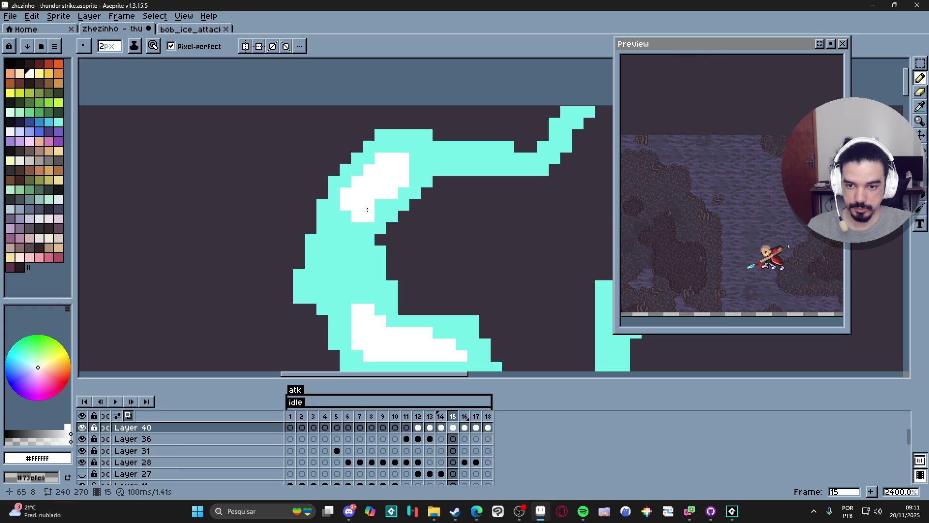
key("minus")
left_click_drag(415, 170, 422, 160)
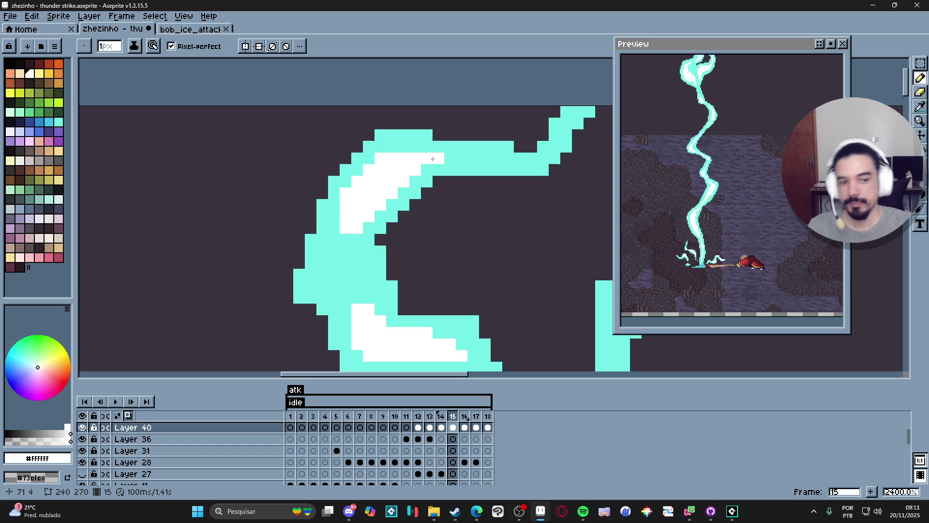
scroll(396, 173, "down", 3)
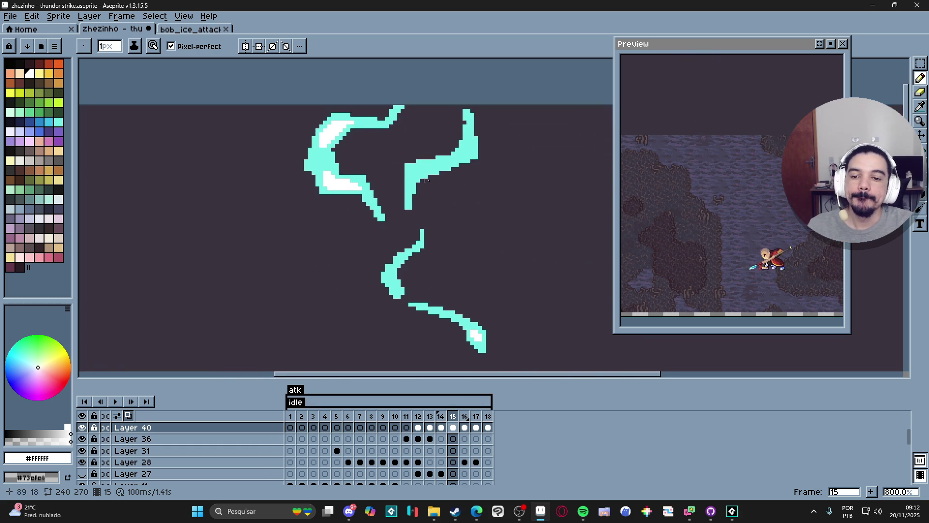
scroll(382, 164, "up", 3)
Add a small white block and diagonal highlight on the strand, plus a single white pixel
key("v")
key("b")
left_click(376, 157)
left_click_drag(377, 157, 384, 148)
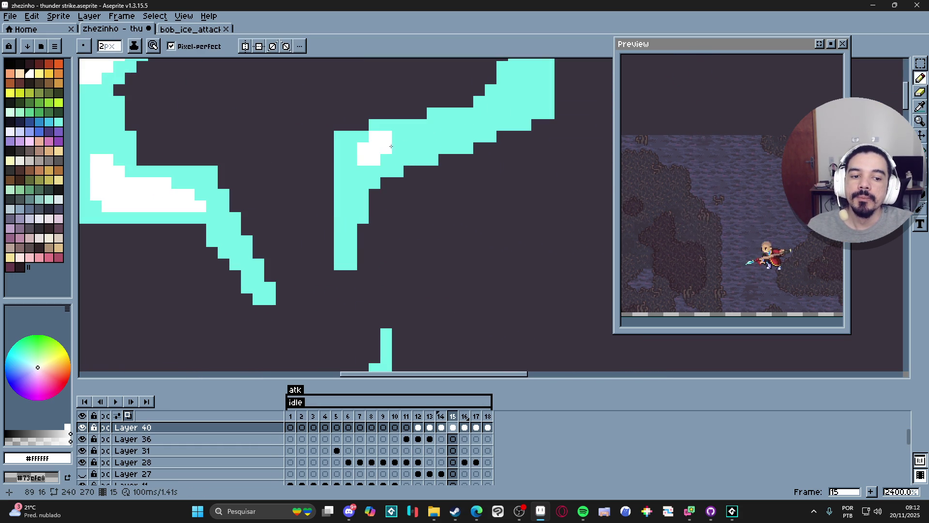
mouse_move(399, 145)
left_mouse_down()
mouse_move(365, 170)
mouse_move(410, 140)
mouse_move(387, 160)
left_mouse_up()
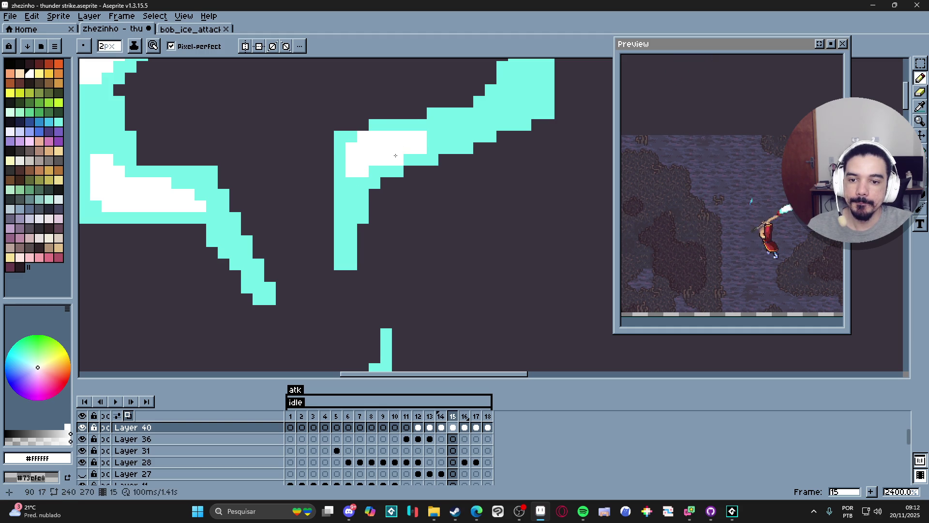
key("ctrl+z")
key("minus")
left_click(359, 185)
key("plus")
Paint 2px white highlights on the lower cyan strands
scroll(387, 208, "up", 3)
scroll(387, 208, "right", 2)
mouse_move(445, 224)
left_mouse_down()
mouse_move(446, 259)
mouse_move(416, 253)
left_mouse_up()
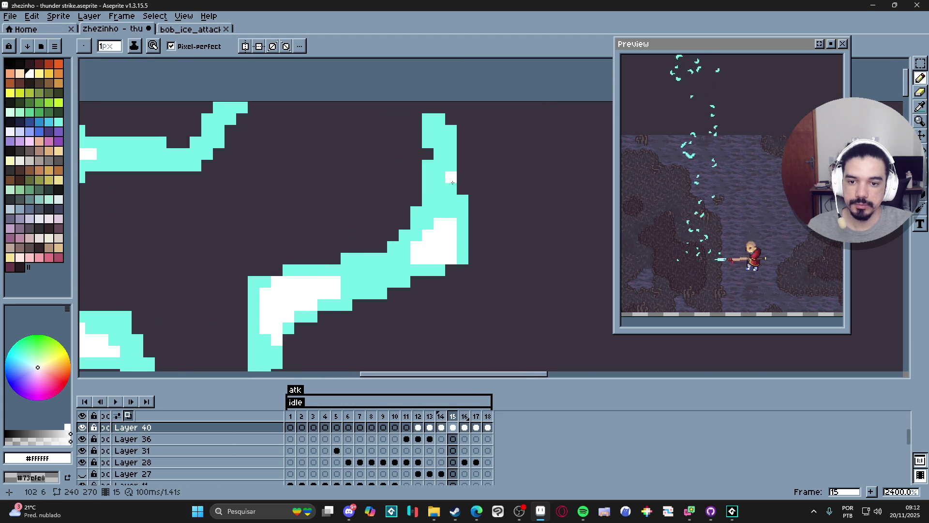
scroll(450, 180, "down", 4)
scroll(379, 189, "up", 3)
key("plus")
left_click(378, 190)
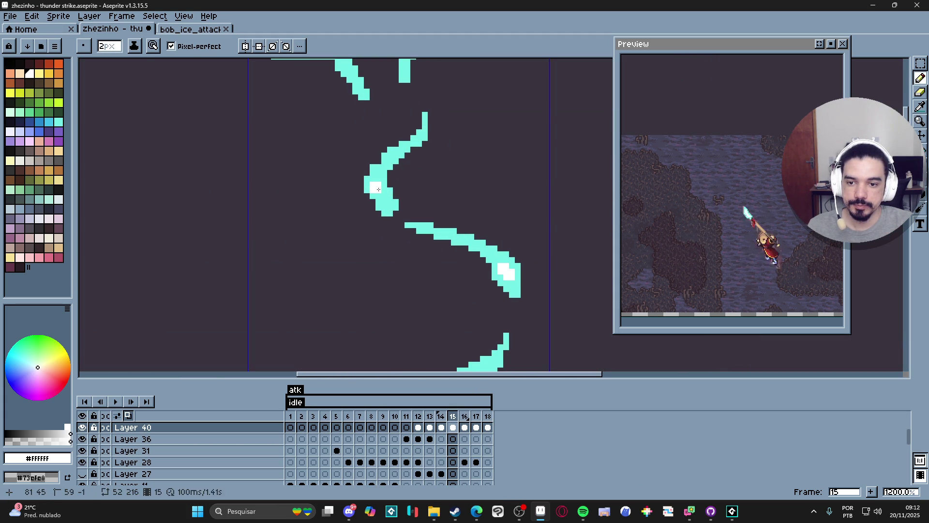
scroll(406, 191, "down", 7)
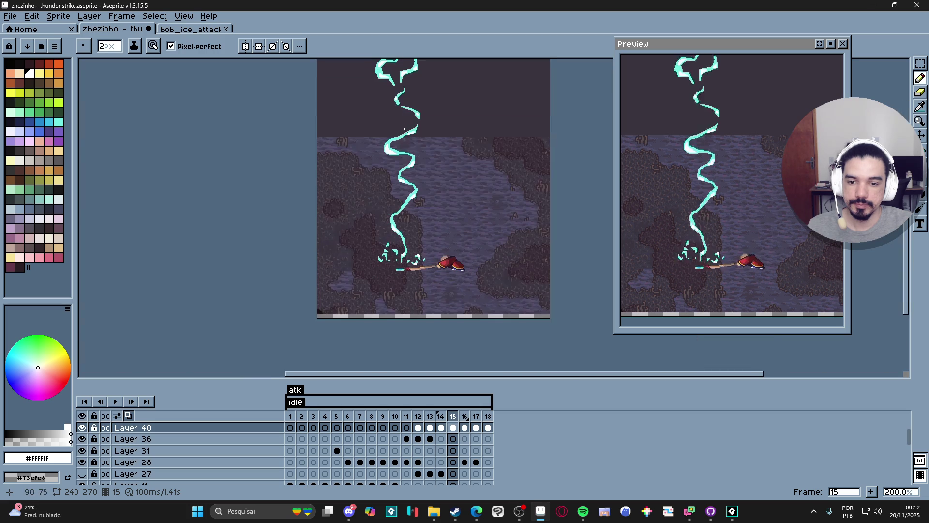
key("plus")
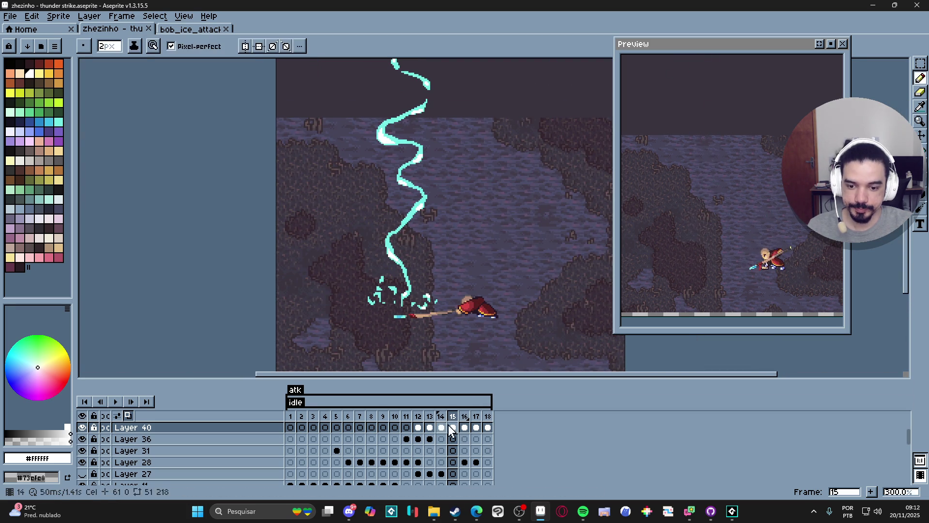
On frame 16, whiten several pixels on the cyan lightning crescent
left_click(464, 426)
scroll(392, 156, "up", 3)
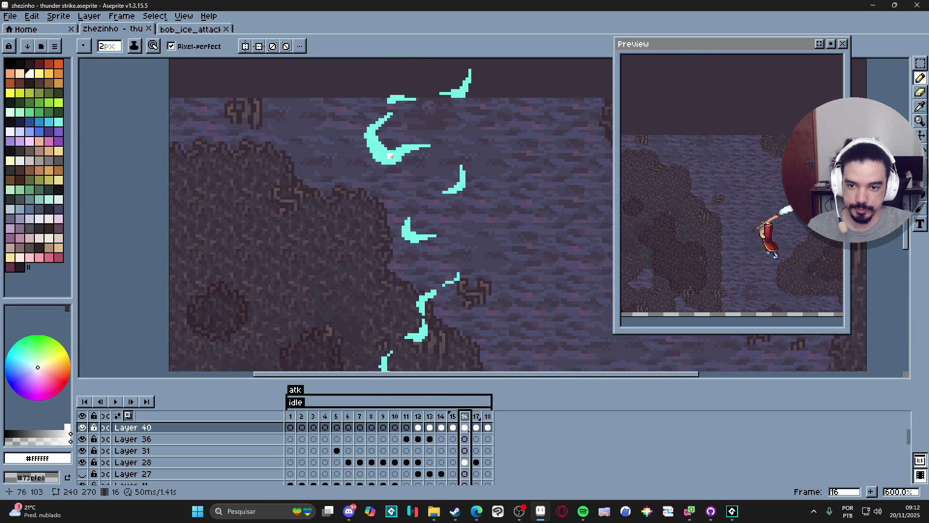
left_click(387, 156)
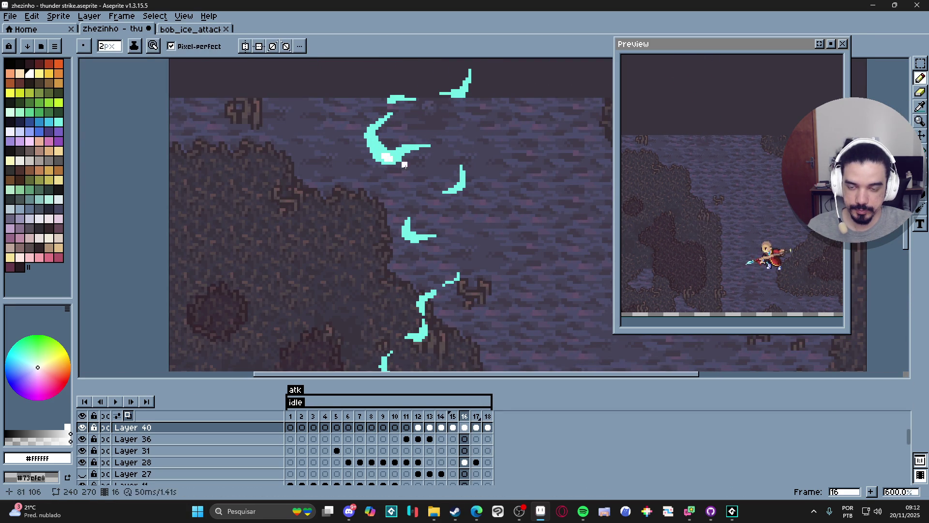
scroll(438, 210, "down", 4)
scroll(438, 210, "up", 2)
scroll(438, 210, "up", 3)
scroll(416, 218, "up", 3)
left_click(397, 218)
left_click(406, 217)
Save the animation with Ctrl+S
scroll(442, 243, "down", 5)
scroll(442, 243, "down", 3)
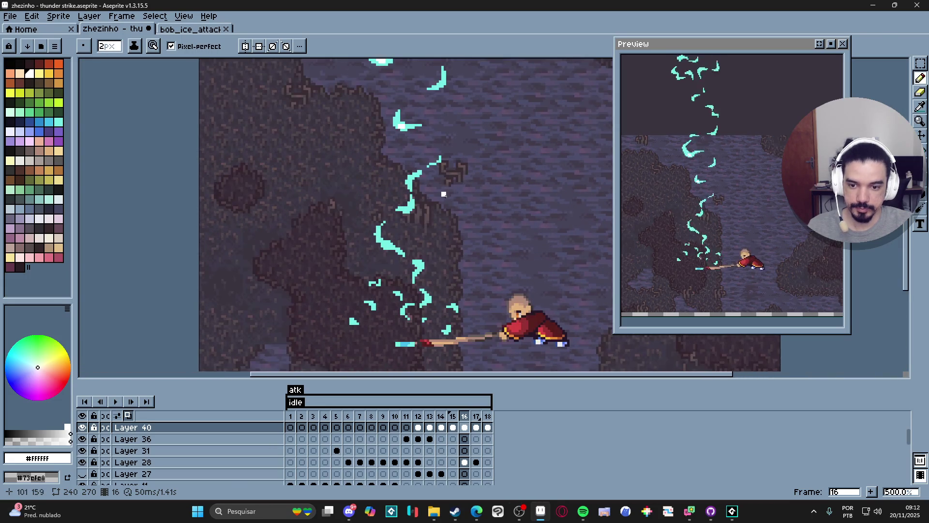
scroll(442, 272, "up", 2)
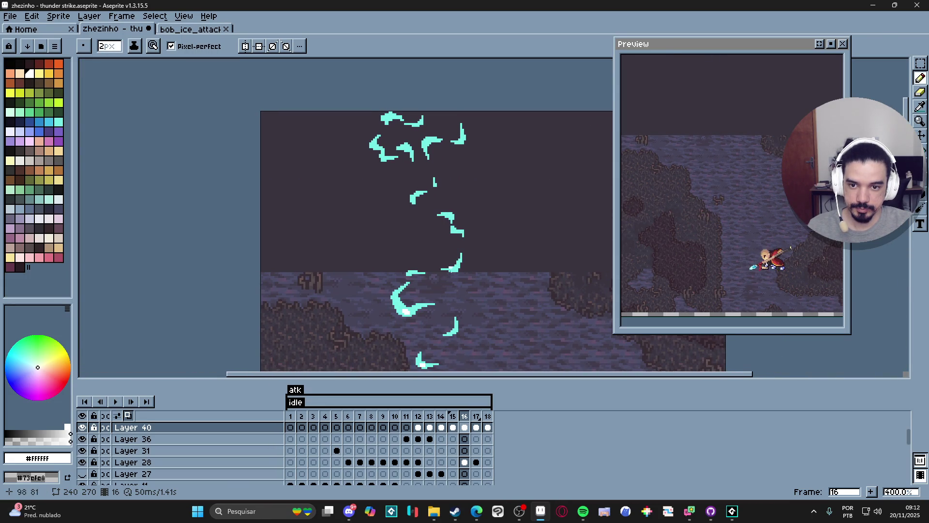
scroll(450, 257, "down", 5)
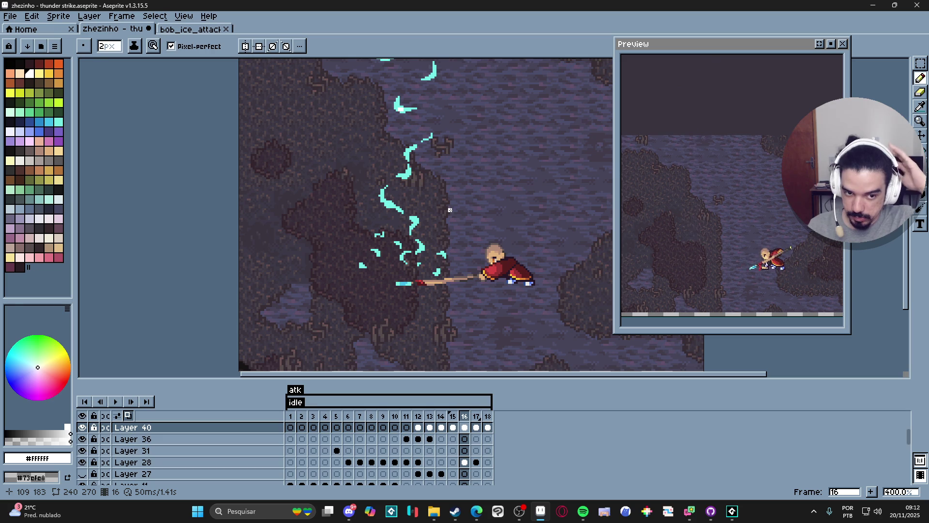
key("ctrl+s")
scroll(423, 154, "down", 1)
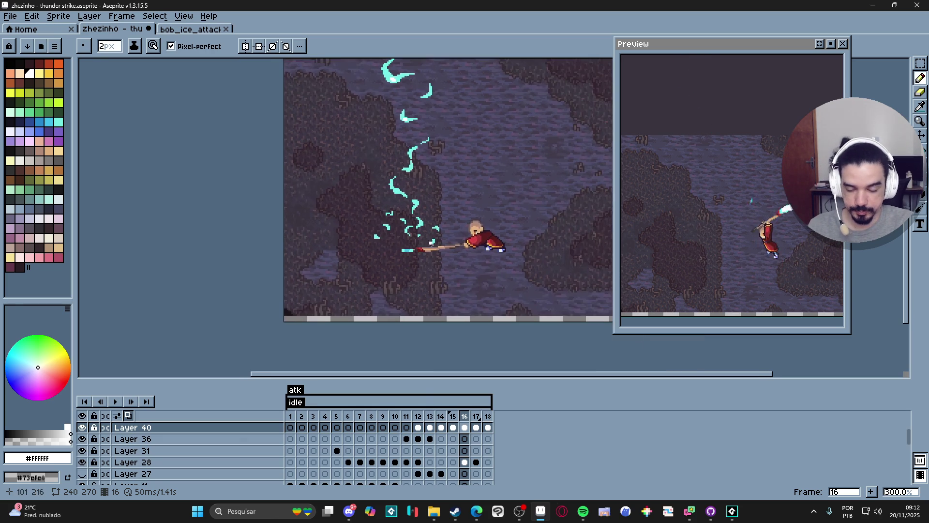
Set the light layer's frame 13 glow cel to 39% opacity
left_click(419, 427)
scroll(426, 230, "up", 2)
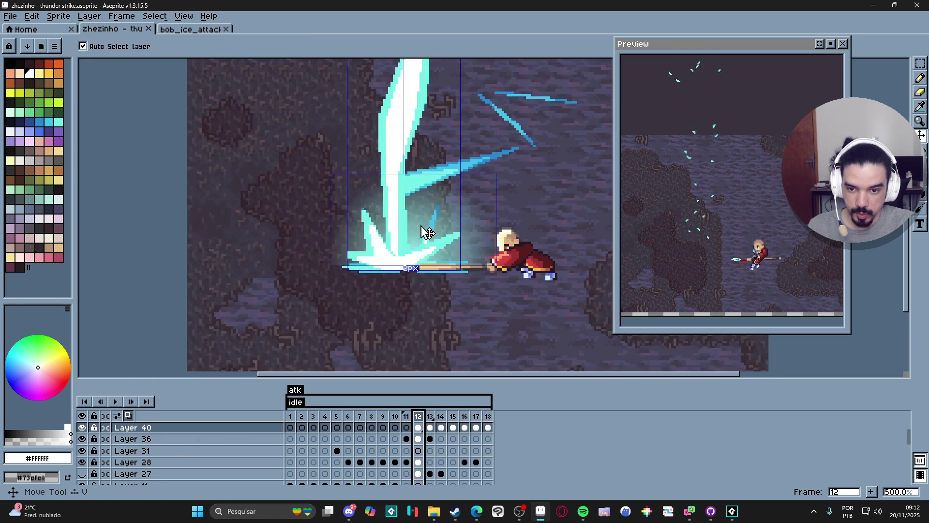
left_click(425, 271, "ctrl")
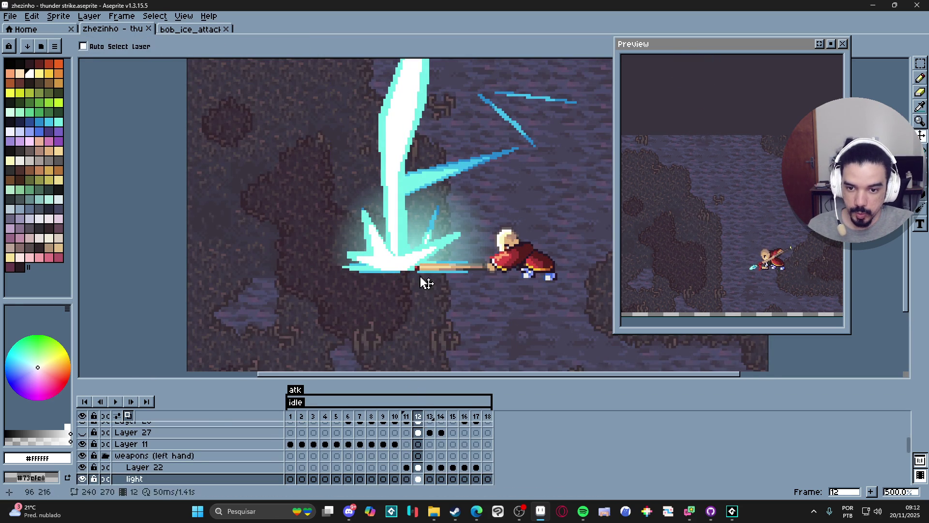
left_click(430, 479)
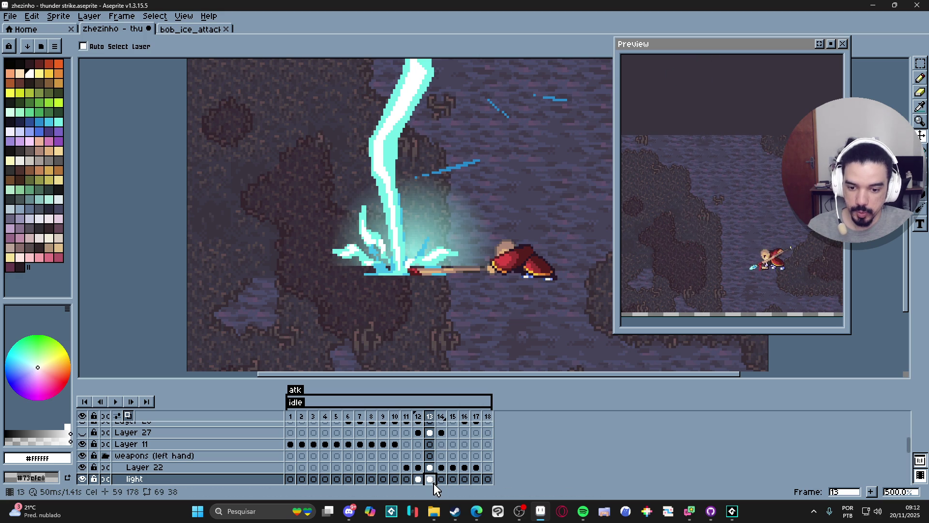
double_click(430, 479)
mouse_move(542, 382)
left_mouse_down()
mouse_move(503, 382)
mouse_move(532, 395)
mouse_move(542, 385)
left_mouse_up()
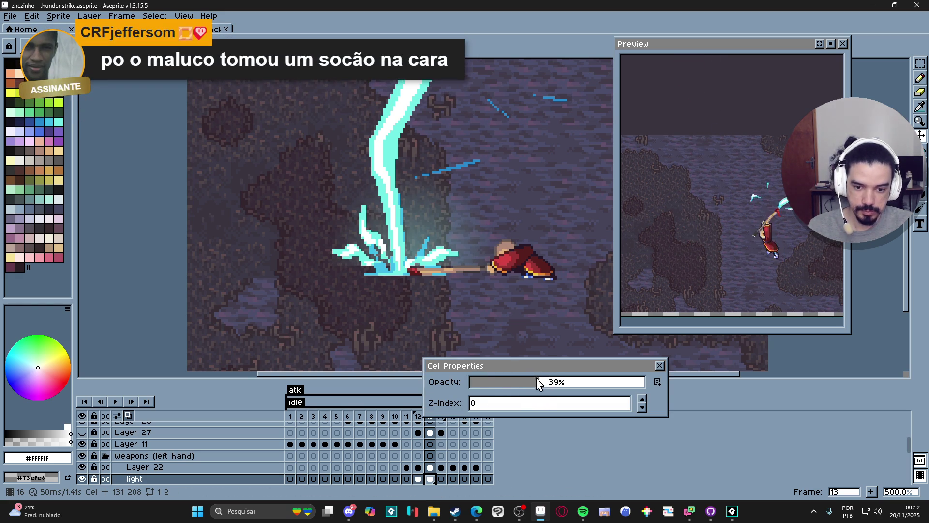
left_click(660, 365)
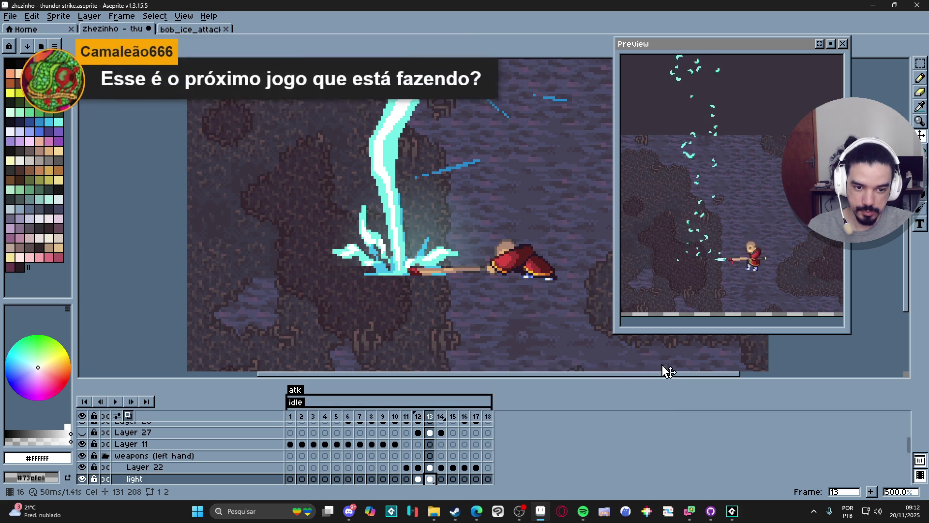
Shift the glow slightly left on frame 12 and left-down on frame 13
scroll(397, 284, "up", 1)
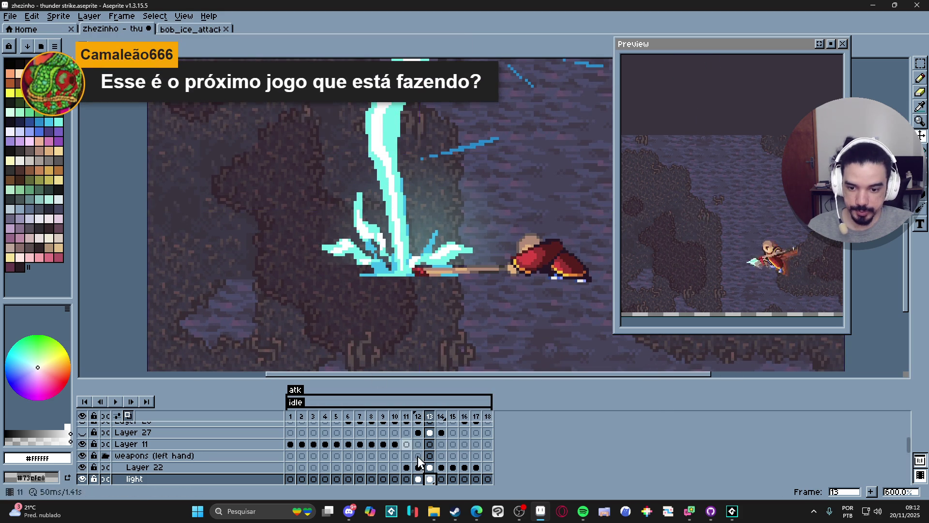
left_click(418, 479)
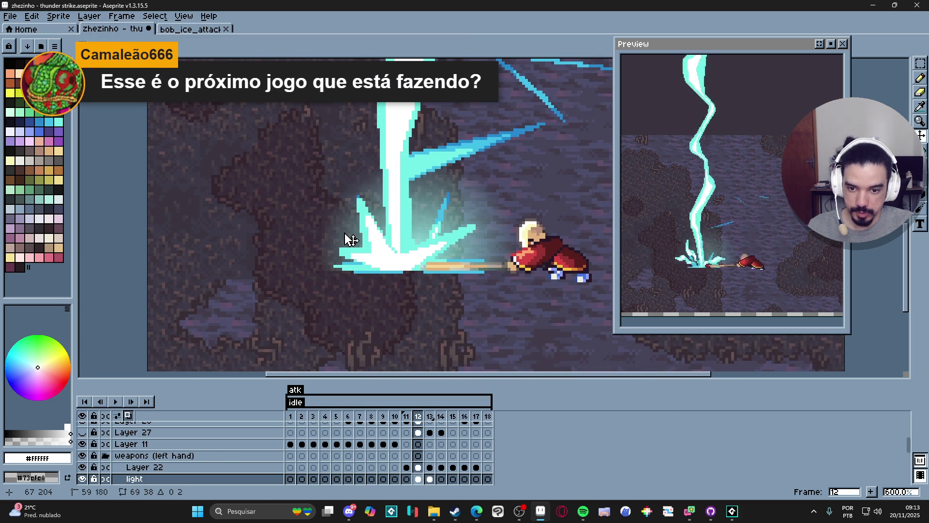
left_click_drag(352, 238, 328, 236)
left_click(430, 478)
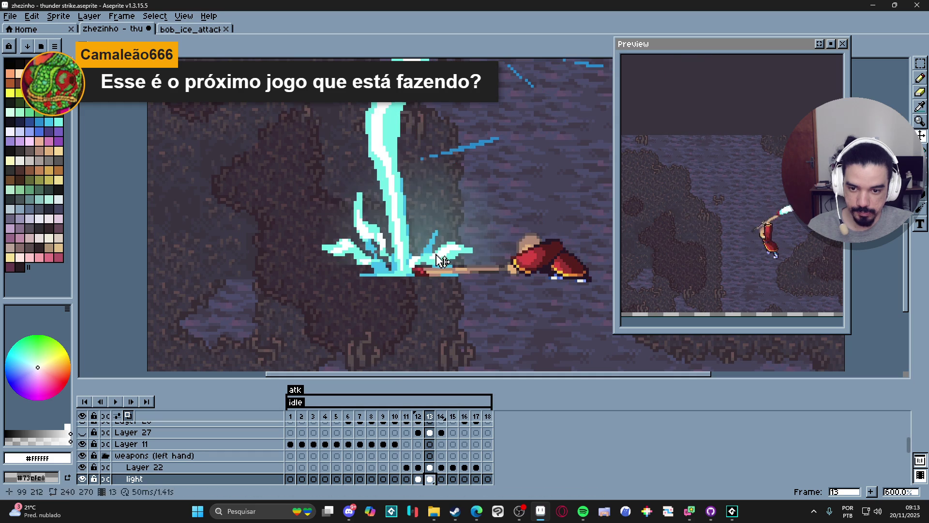
left_click_drag(448, 230, 426, 244)
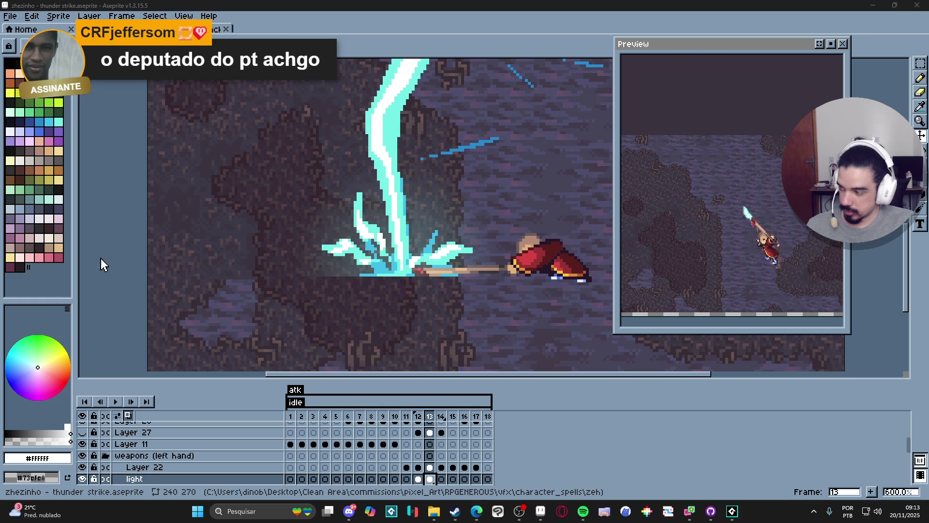
mouse_move(478, 514)
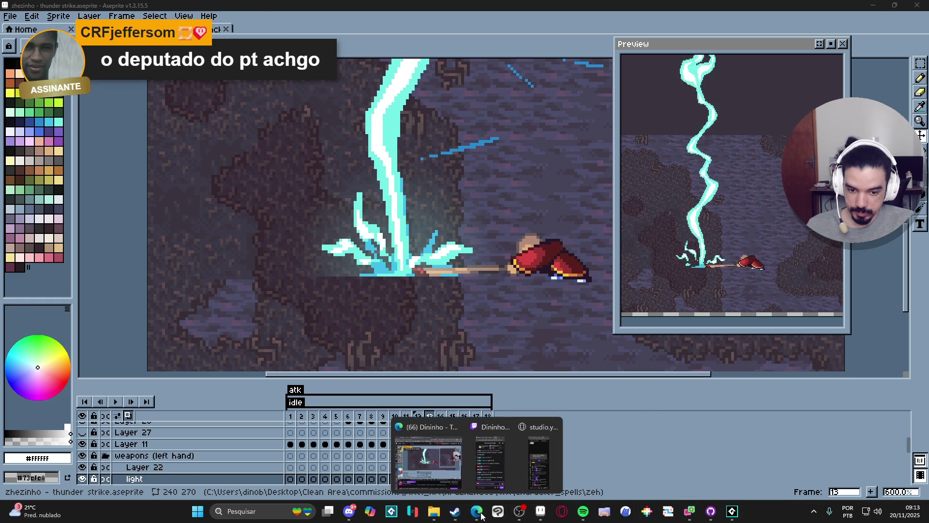
mouse_move(510, 463)
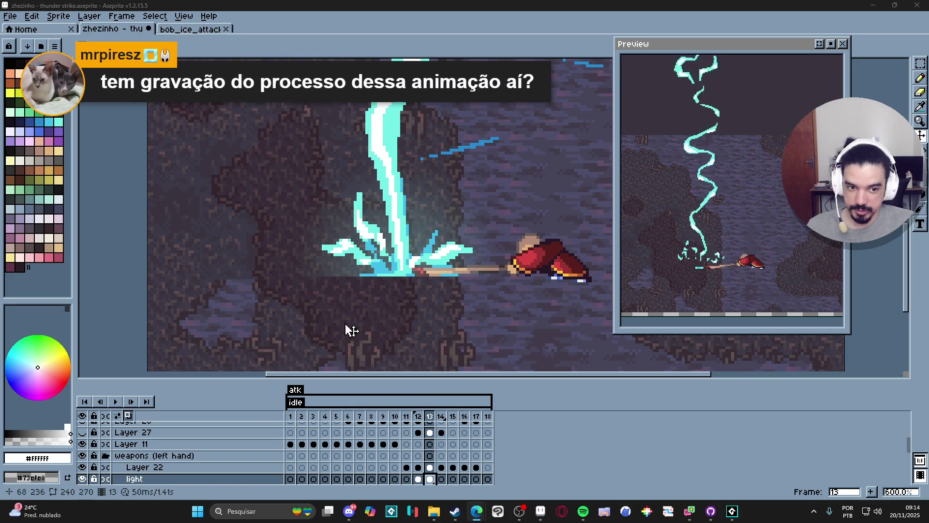
Select Layer 40 and scrub through frames 7, 12, 13 and 14
scroll(349, 317, "down", 2)
scroll(376, 291, "down", 1)
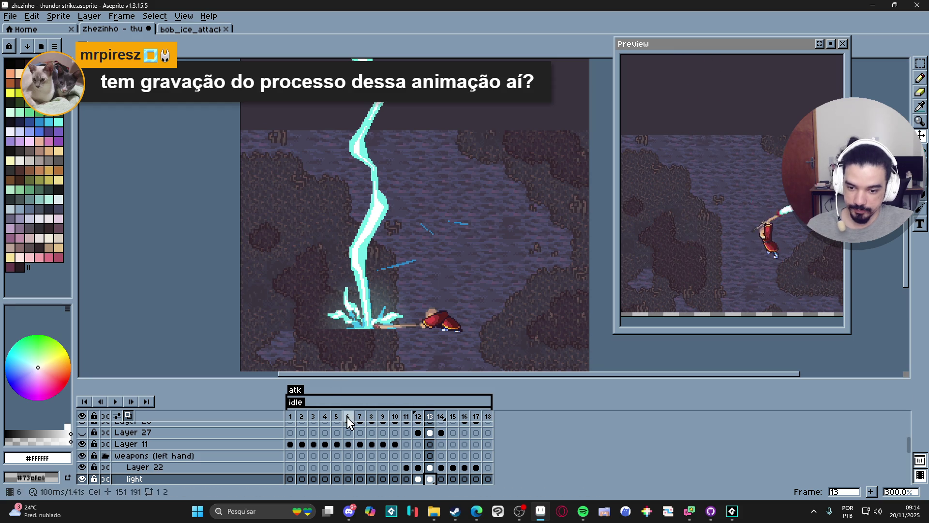
left_click(374, 213, "ctrl")
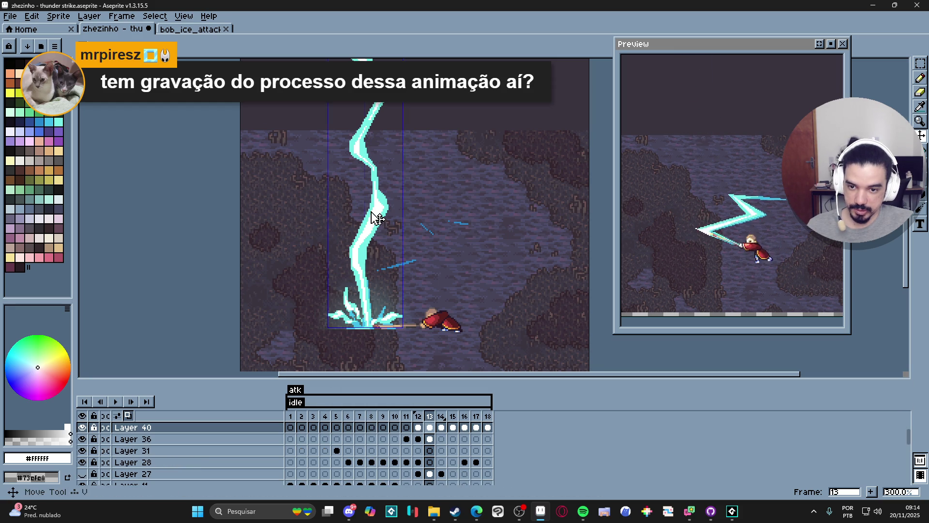
left_click(351, 419)
left_click(360, 419)
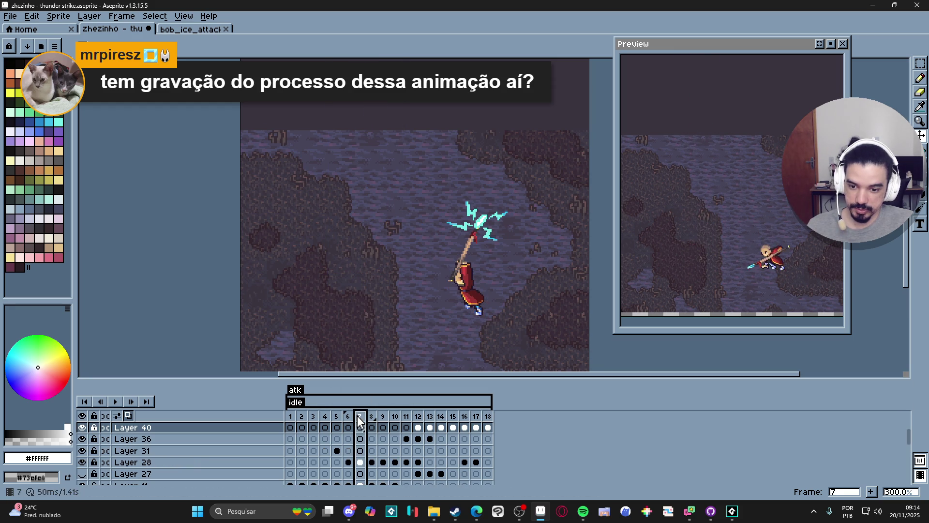
left_click(419, 417)
left_click(430, 417)
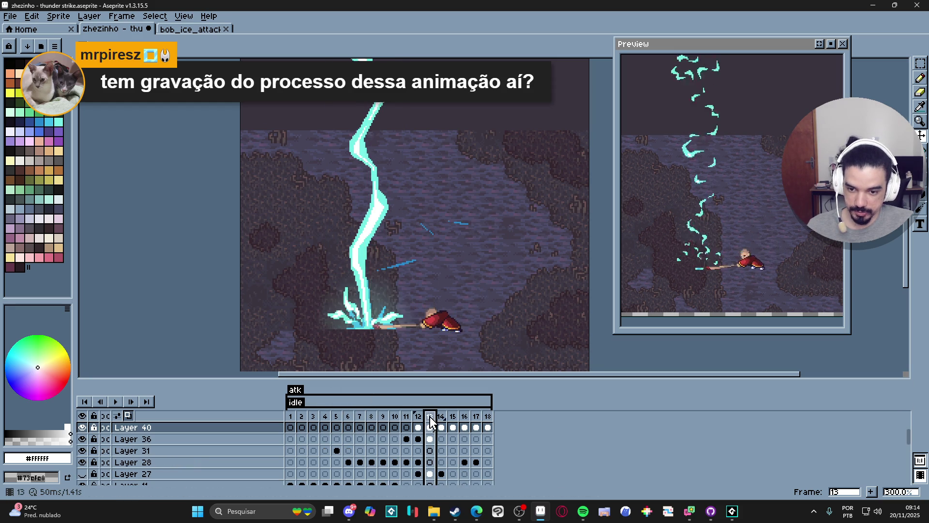
left_click(441, 417)
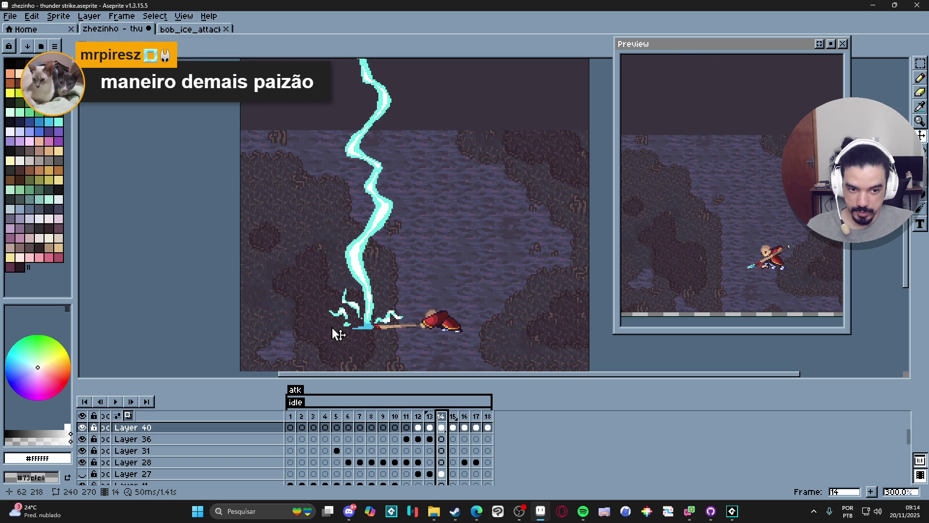
Step through frames 13 to 16, then return to frame 12 with the full bolt
left_click(431, 426)
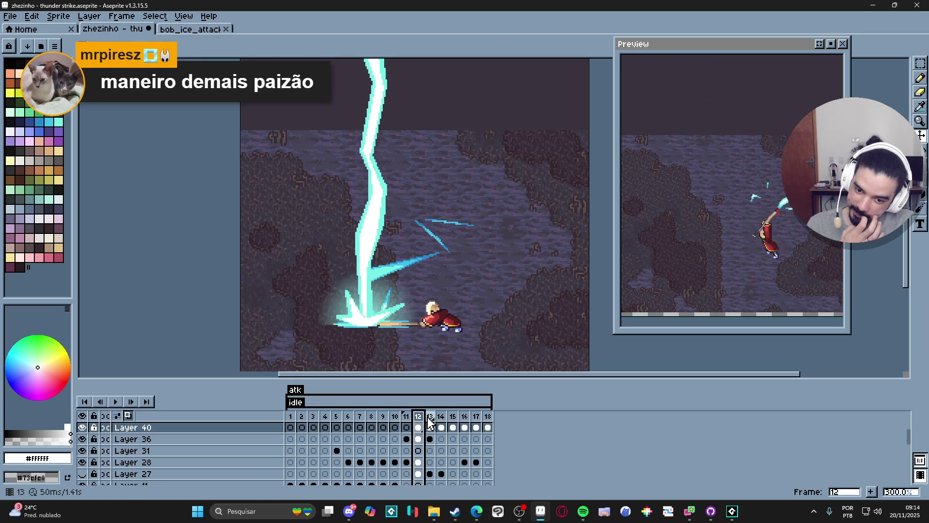
left_click(441, 426)
left_click(454, 426)
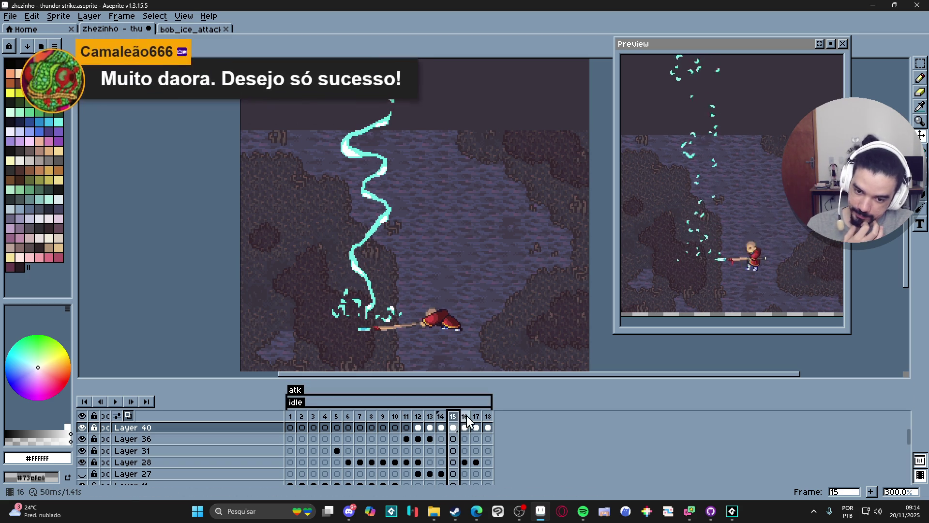
left_click(466, 423)
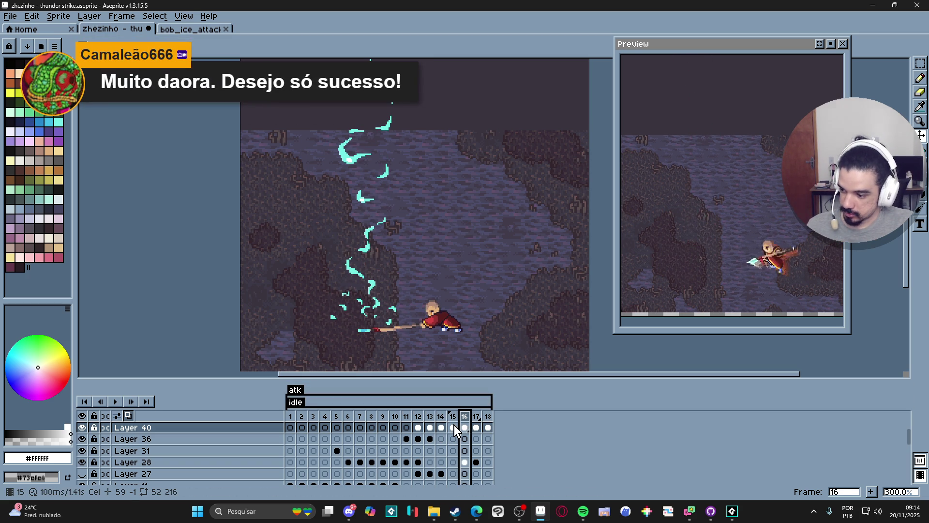
left_click(419, 417)
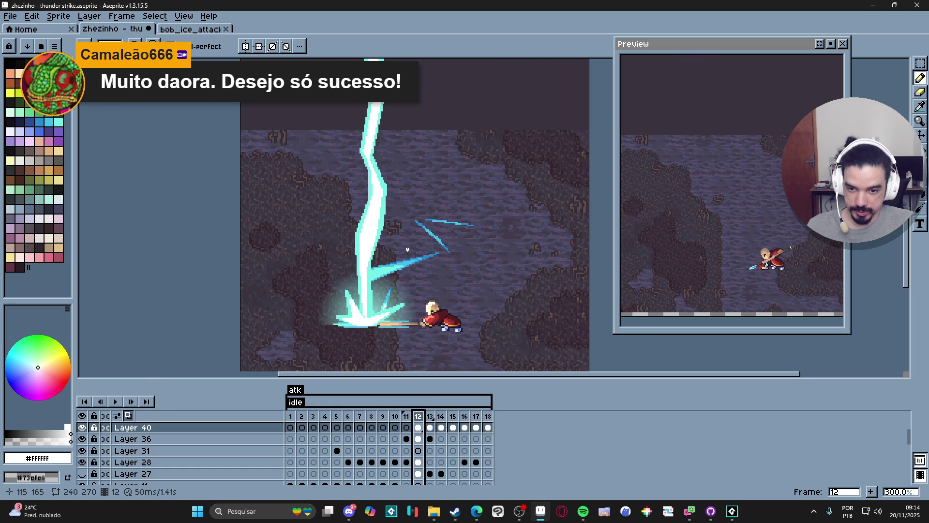
Sample the bolt's side-streak blue #42bfe8 as the drawing colour
scroll(408, 250, "up", 5)
key("i")
left_click(403, 285)
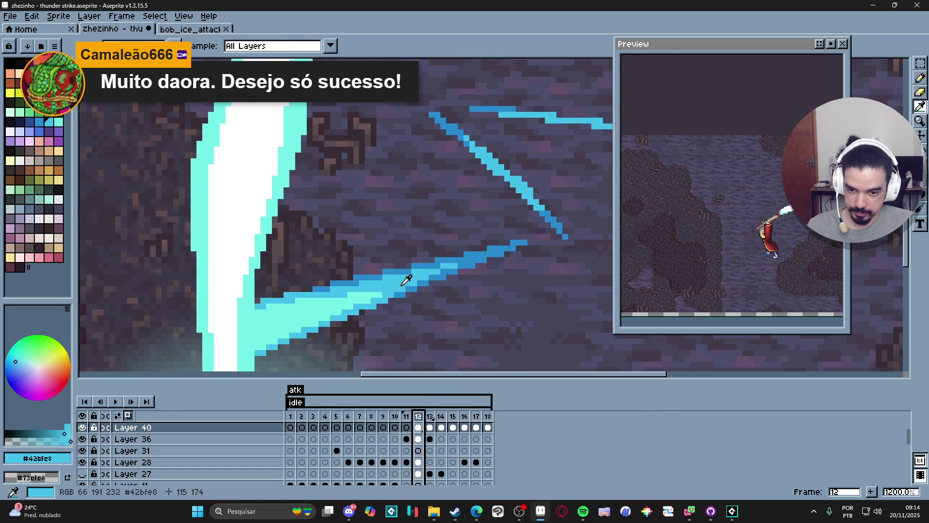
key("b")
Step through frames 13, 14 and 15 to review the bolt
left_click(430, 417)
key("minus")
key("minus")
key("minus")
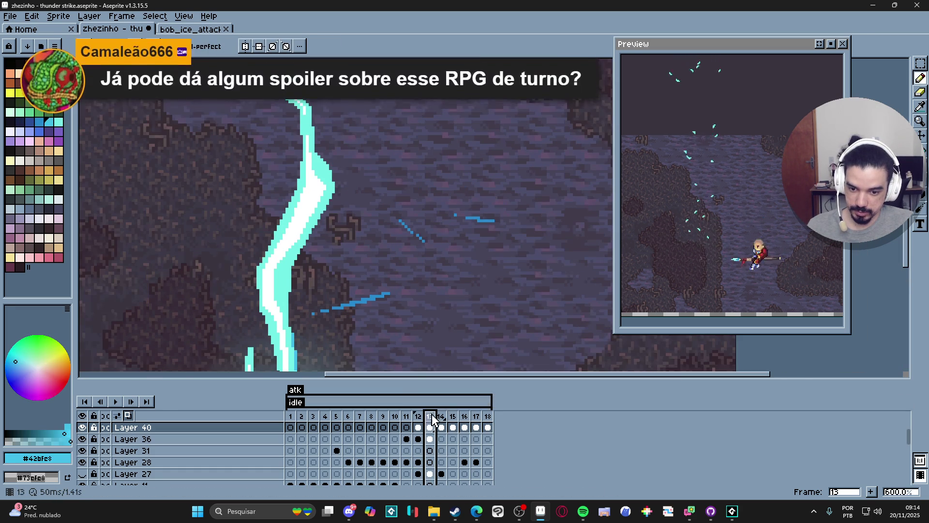
left_click(441, 418)
left_click(454, 417)
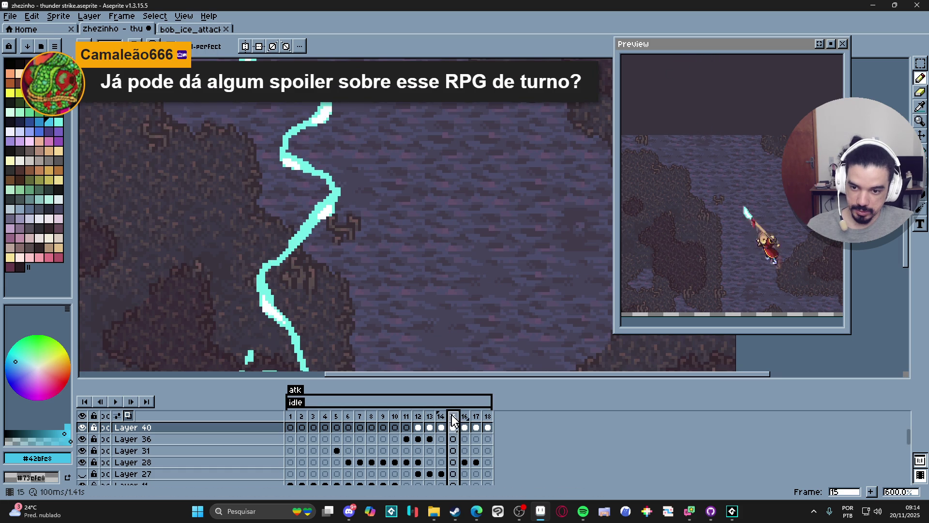
scroll(281, 262, "up", 3)
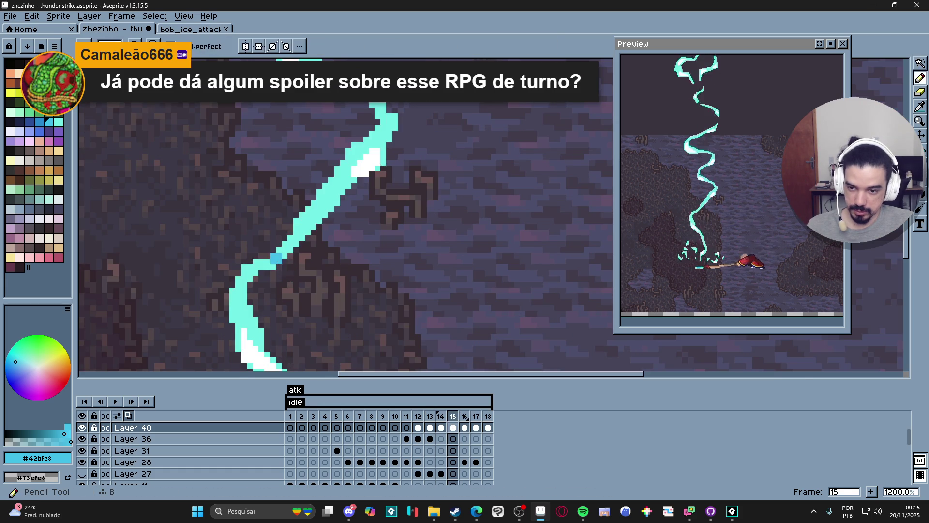
scroll(277, 262, "down", 2)
scroll(277, 262, "up", 1)
scroll(296, 262, "down", 2)
scroll(354, 187, "down", 1)
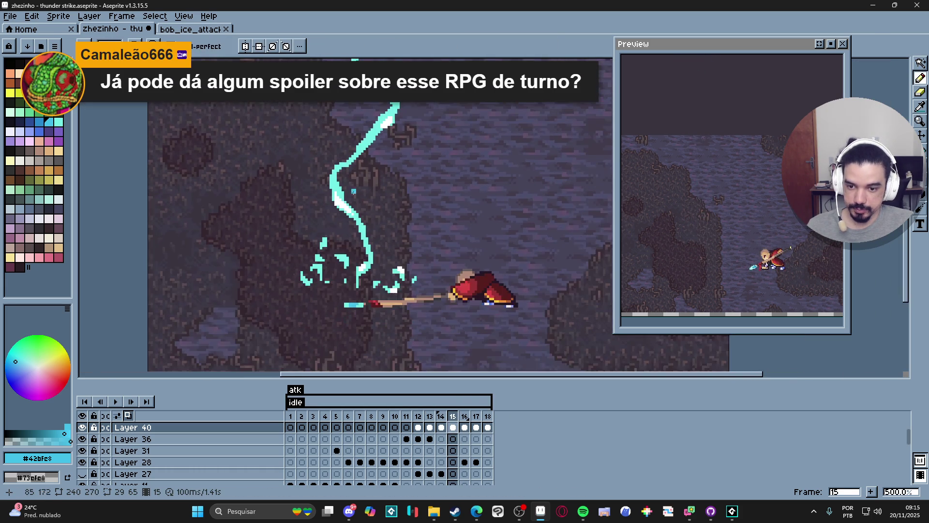
scroll(365, 233, "up", 1)
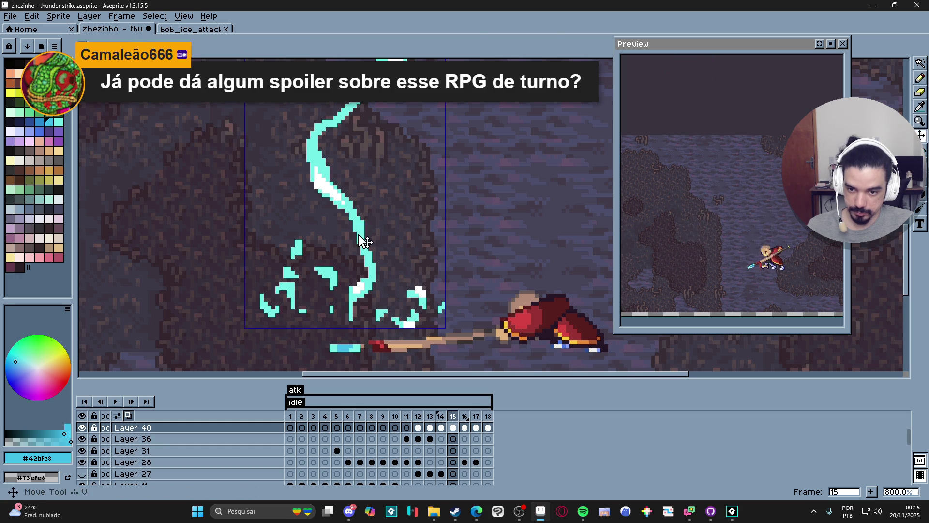
Switch to GameMaker and build the Spiritalis game with F5
key("w")
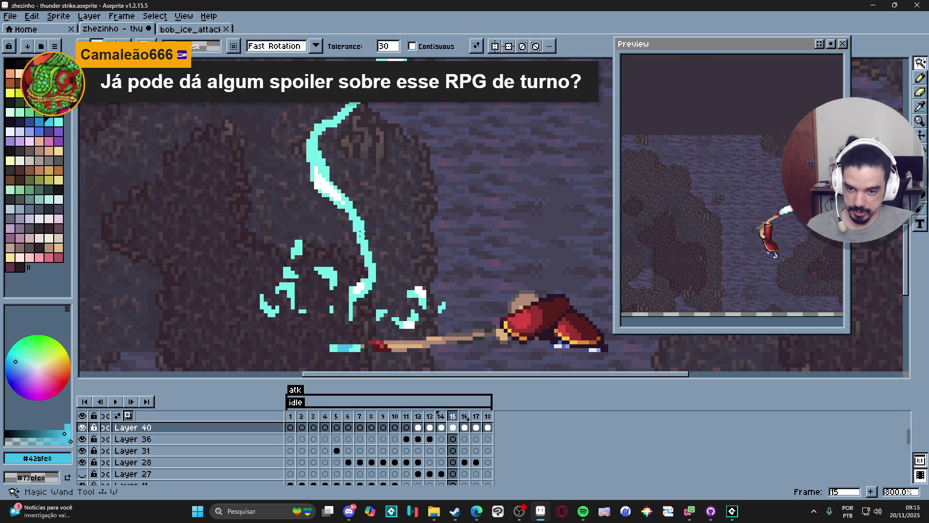
key("b")
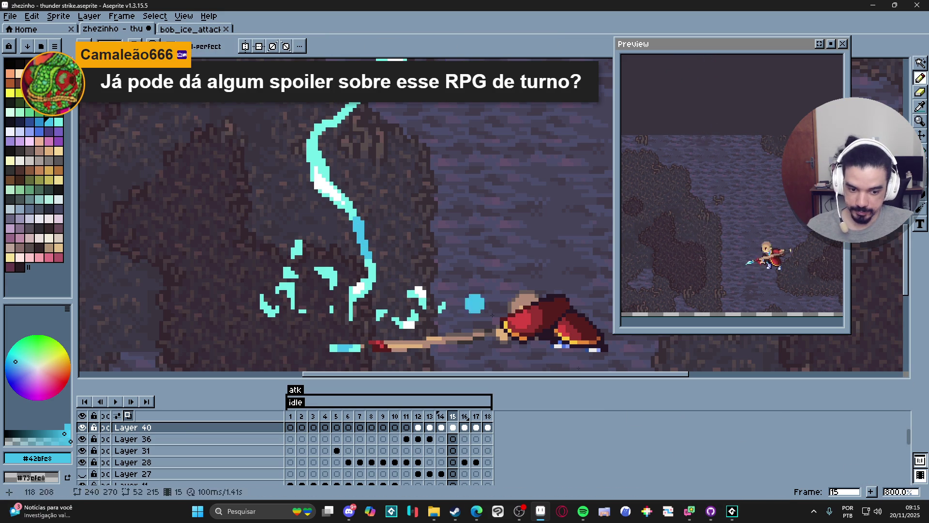
key("alt+Tab")
key("F5")
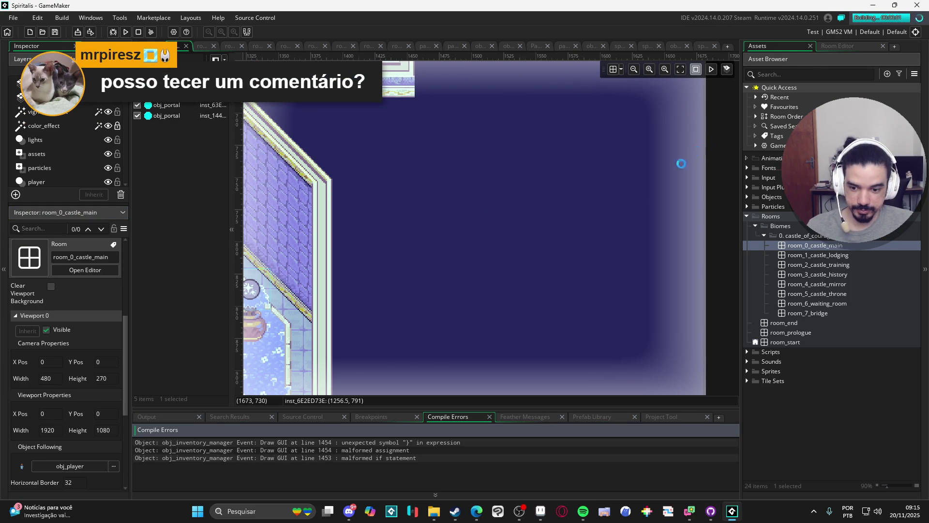
Jump from the first compile error to the Draw GUI code and inspect lines 1453–1454
double_click(441, 443)
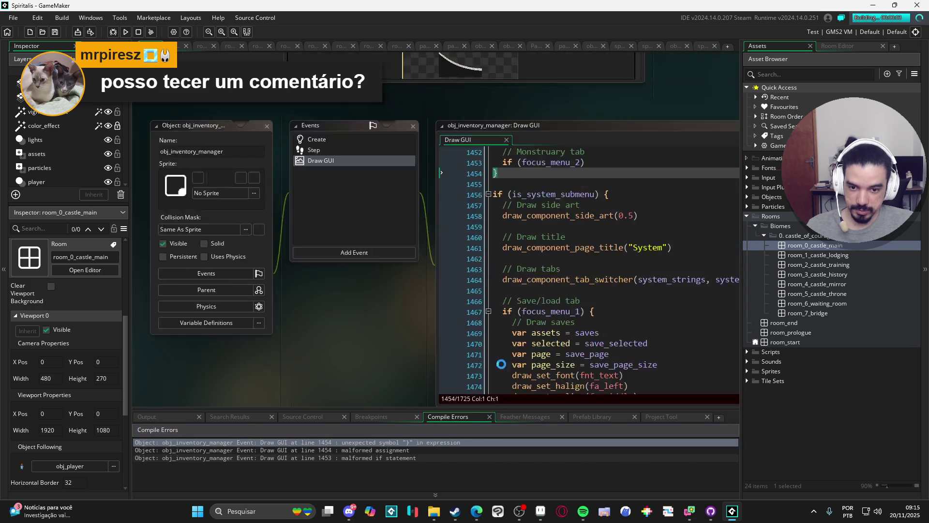
scroll(519, 130, "up", 5)
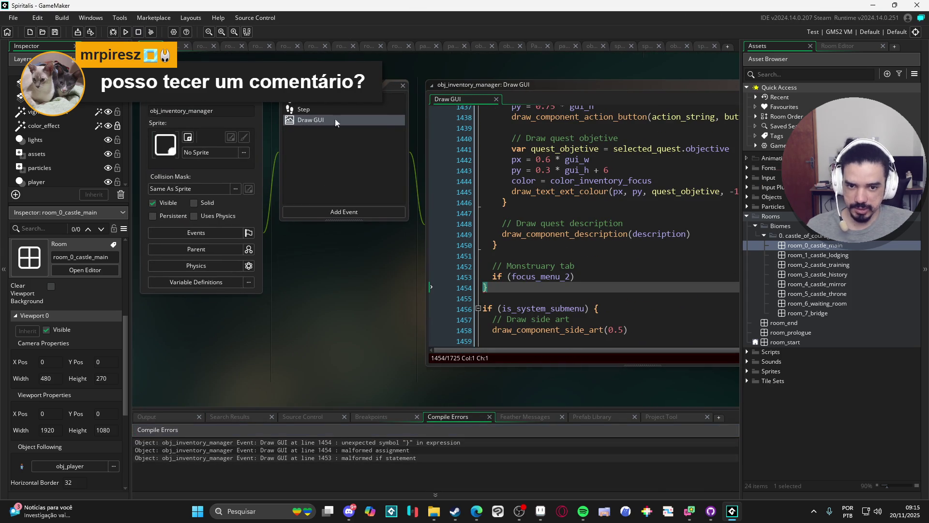
left_click(626, 85)
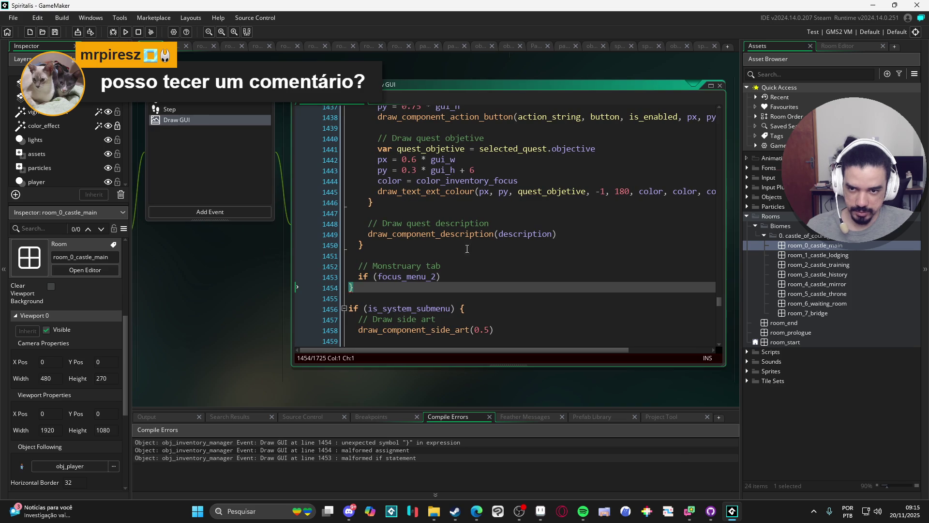
scroll(430, 284, "up", 1)
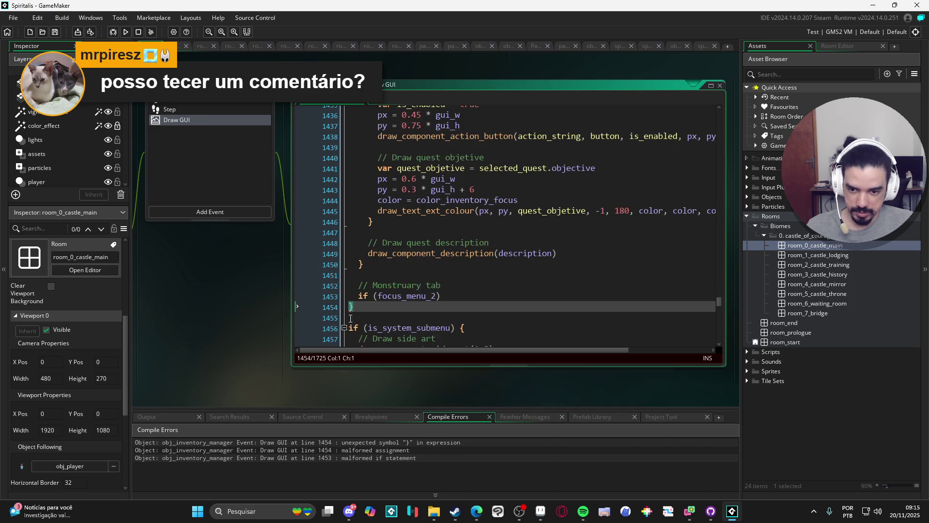
scroll(428, 312, "down", 3)
left_click(458, 238)
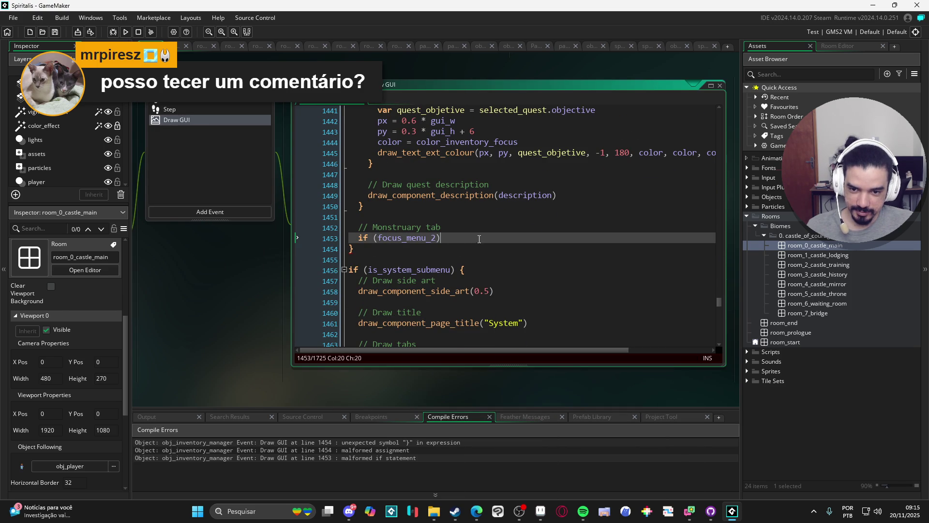
left_click(396, 230)
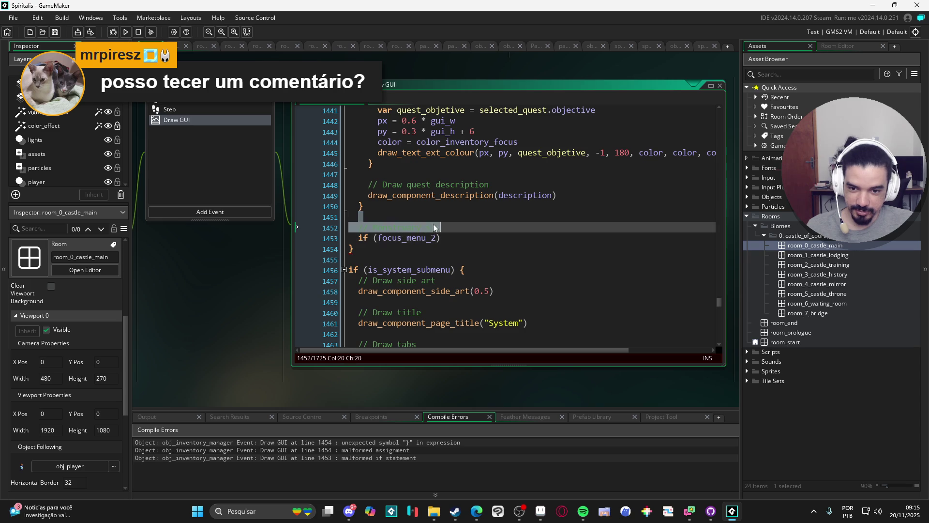
left_click(472, 241)
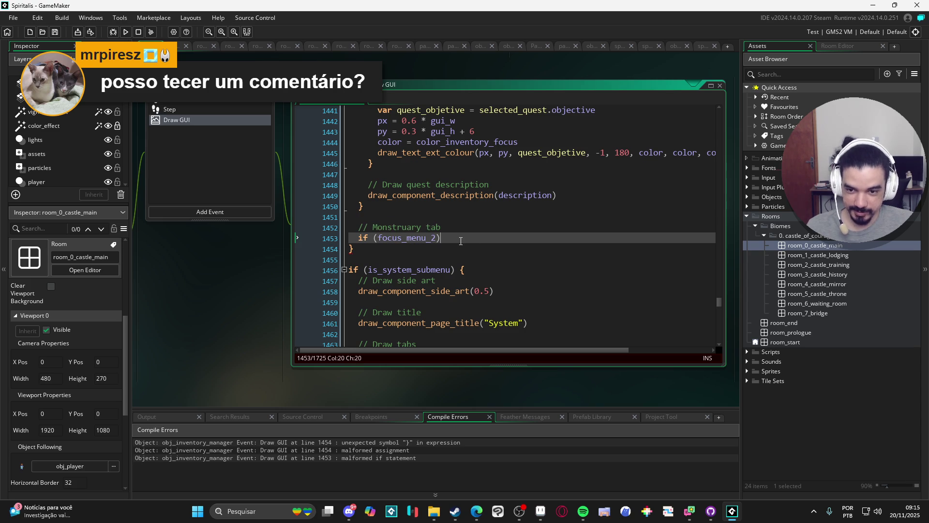
left_click(352, 249)
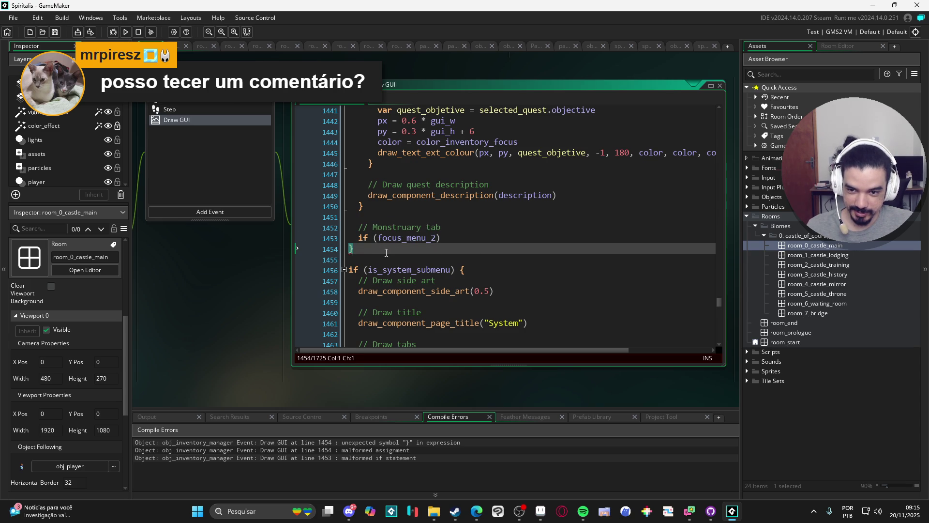
scroll(386, 252, "up", 4)
scroll(436, 261, "down", 3)
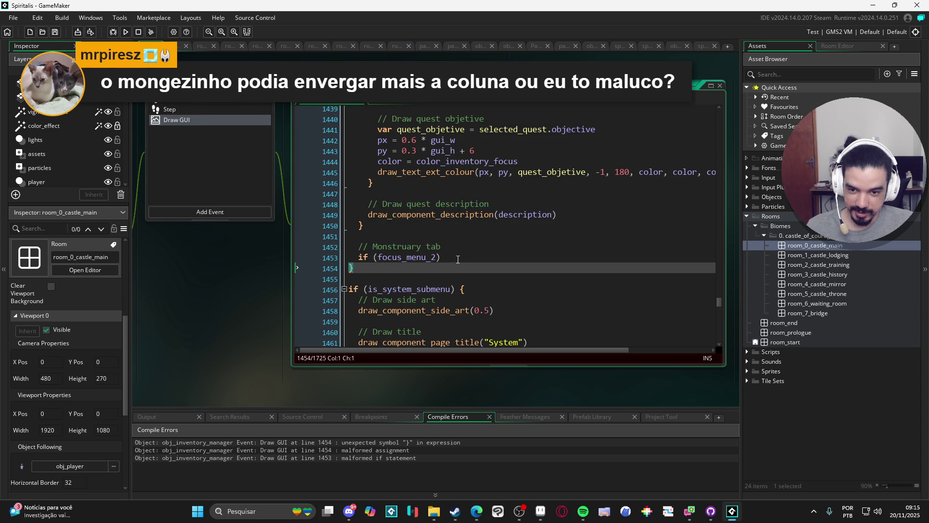
Comment out if (focus_menu_2) on line 1453 with // and rebuild the game with F5
left_click(458, 260)
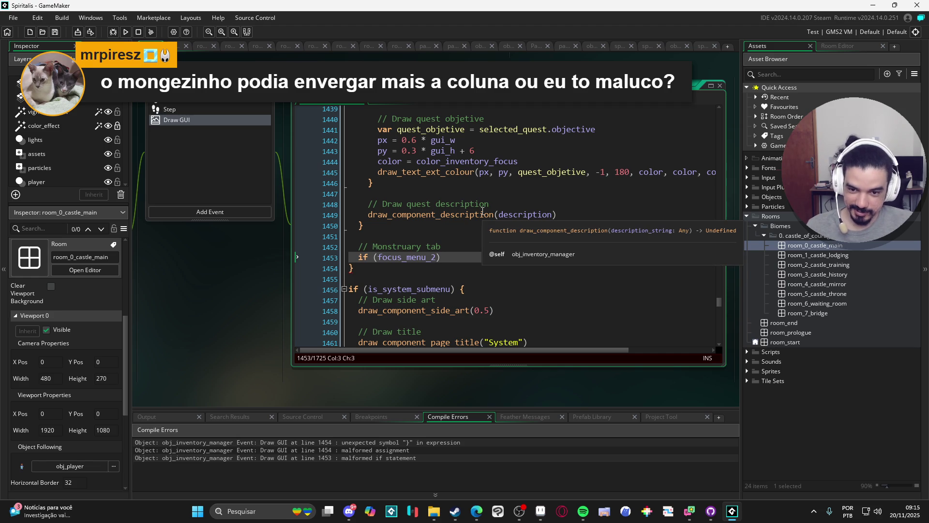
type("//")
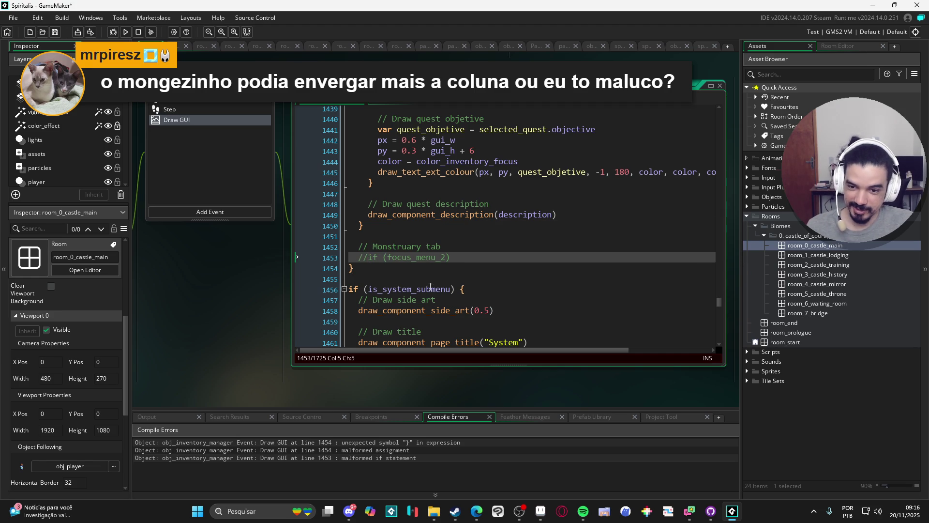
key("F5")
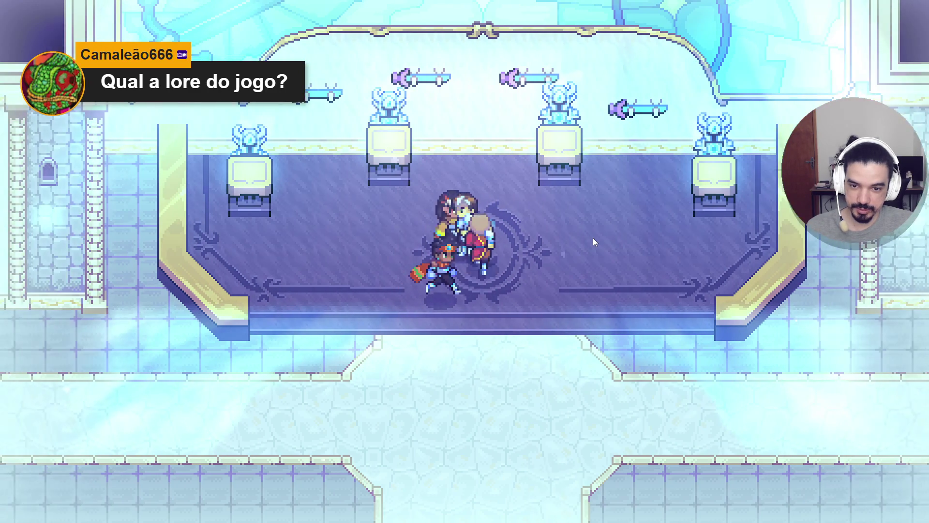
Walk the party down through the castle halls and out of the statue room toward the pool
key("Down")
key("Left")
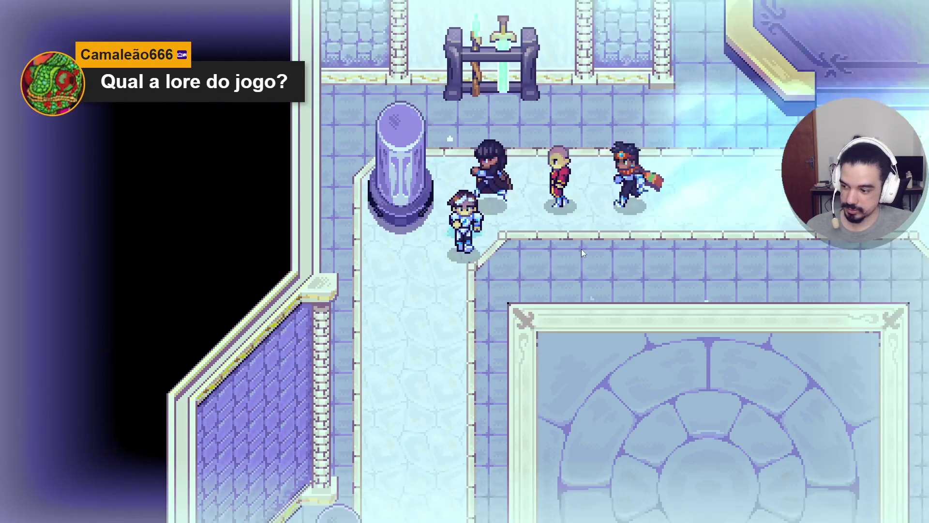
key("Down")
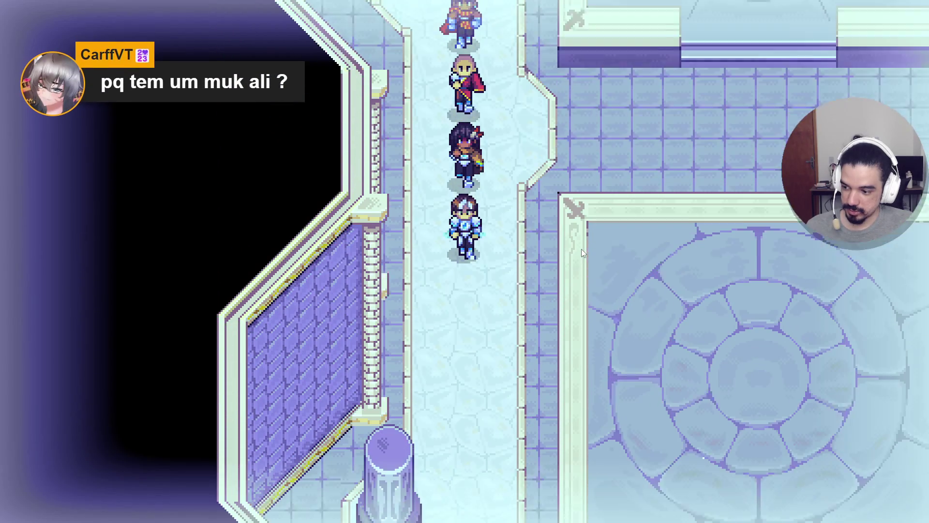
key("Down")
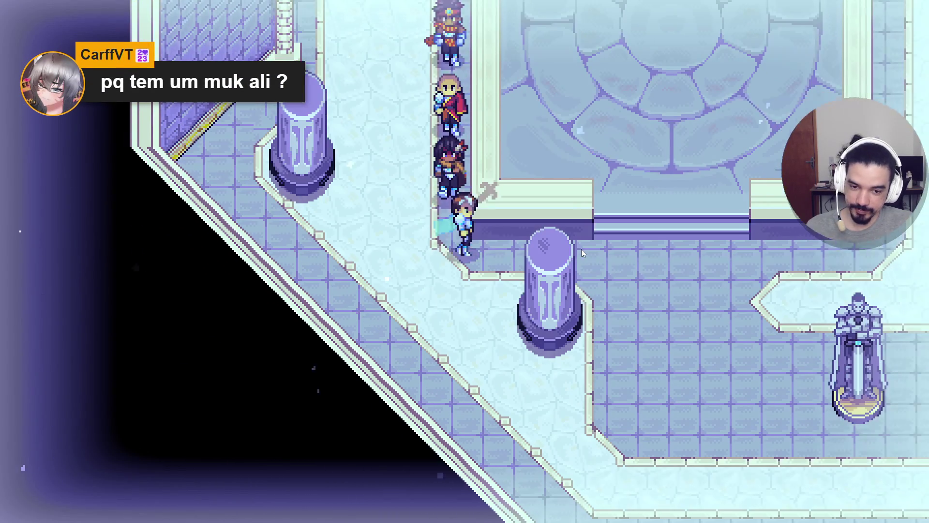
key("Right")
key("Down")
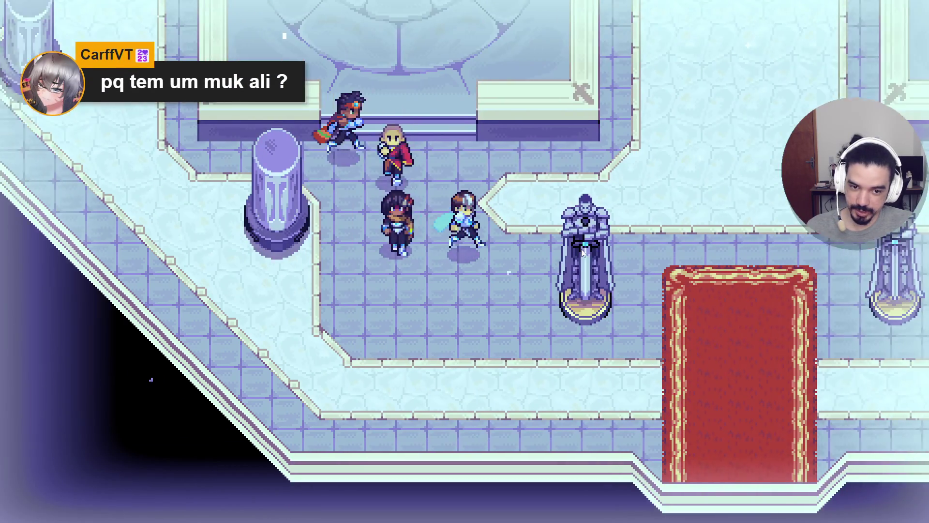
key("Up")
key("Down")
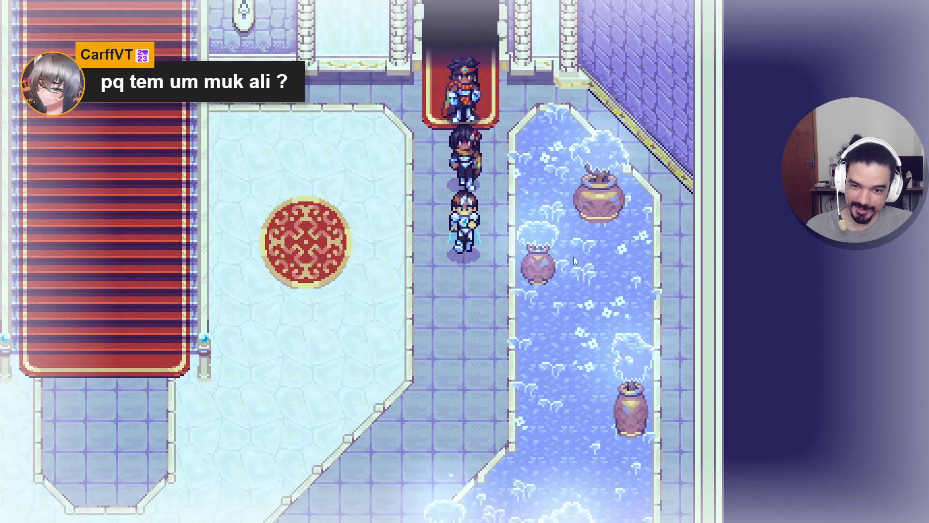
key("Left")
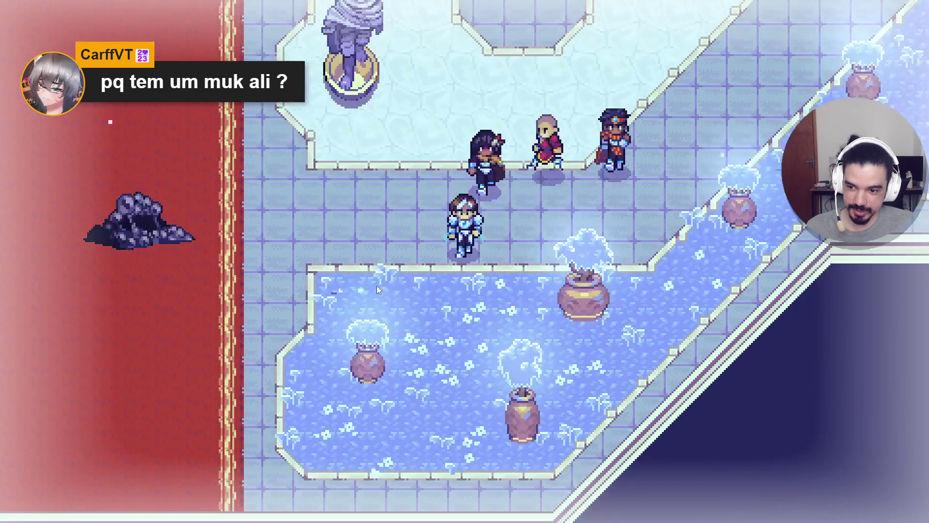
key("Right")
key("Up")
key("Left")
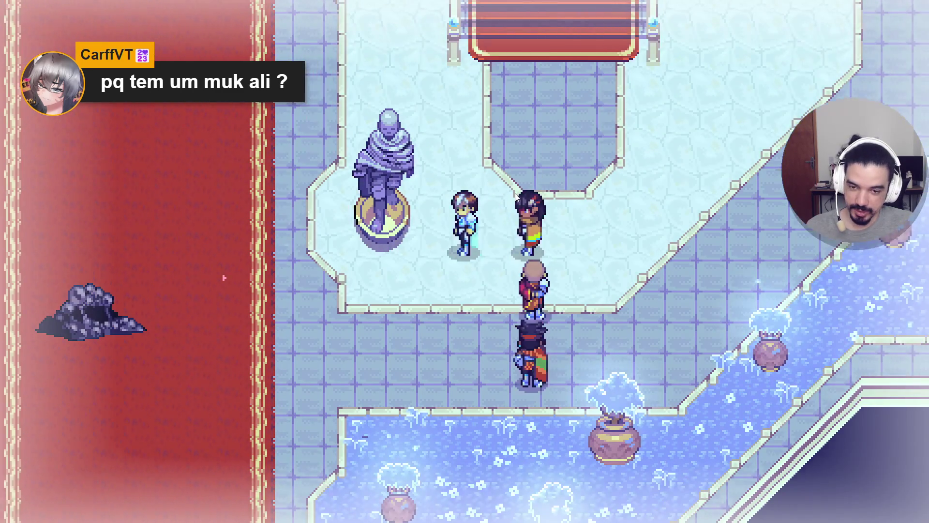
key("Down")
Walk past the red carpet and up beside the statue to the muk, then have Yara attack
key("Left")
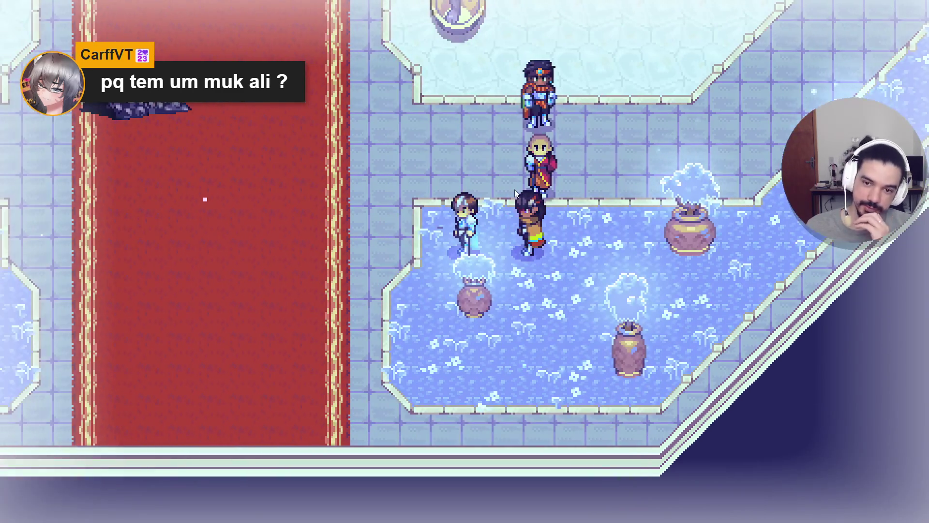
key("Left")
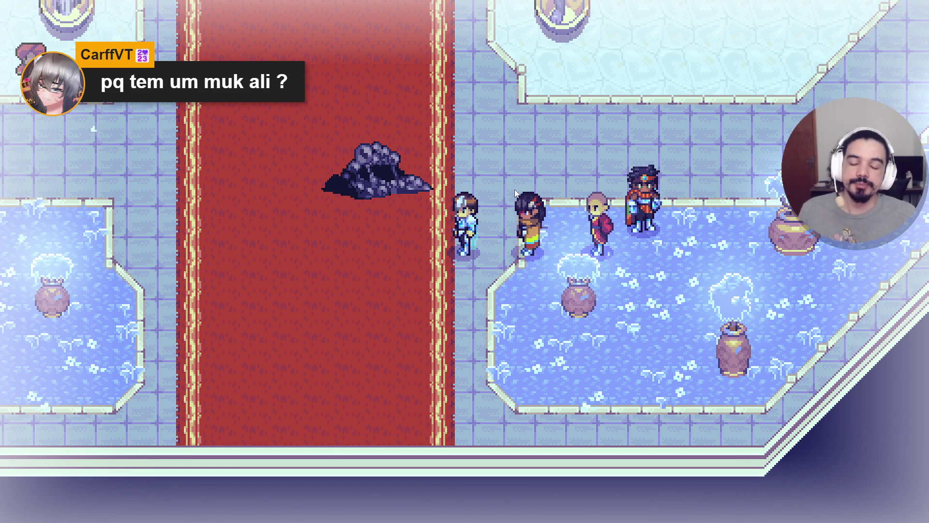
key("Down")
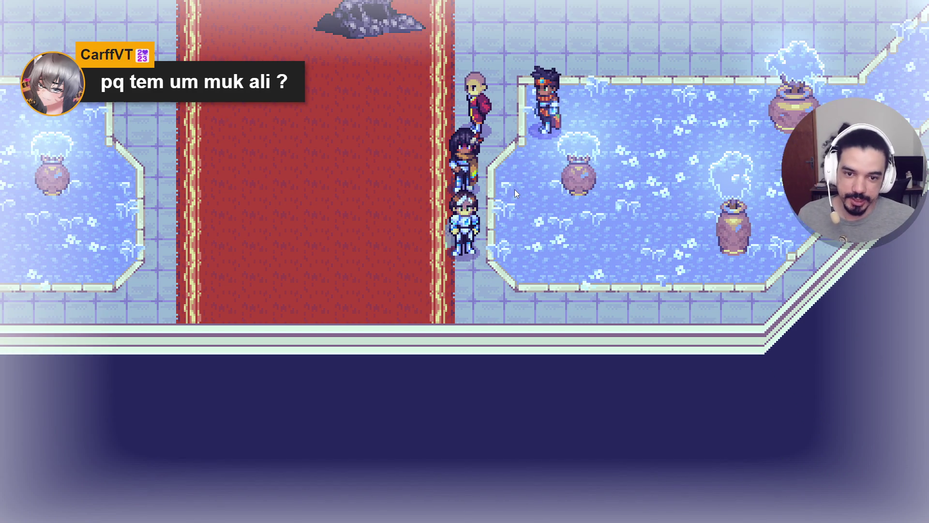
key("Left")
key("Up")
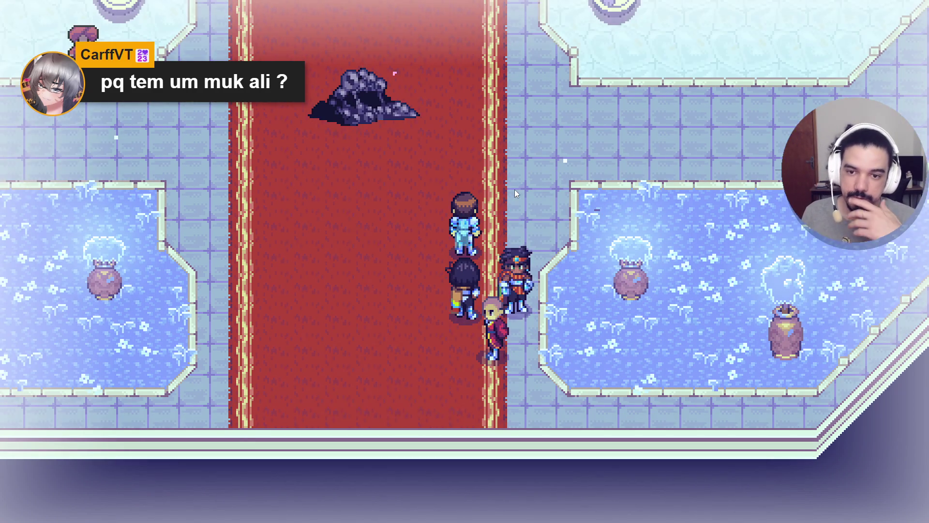
key("Right")
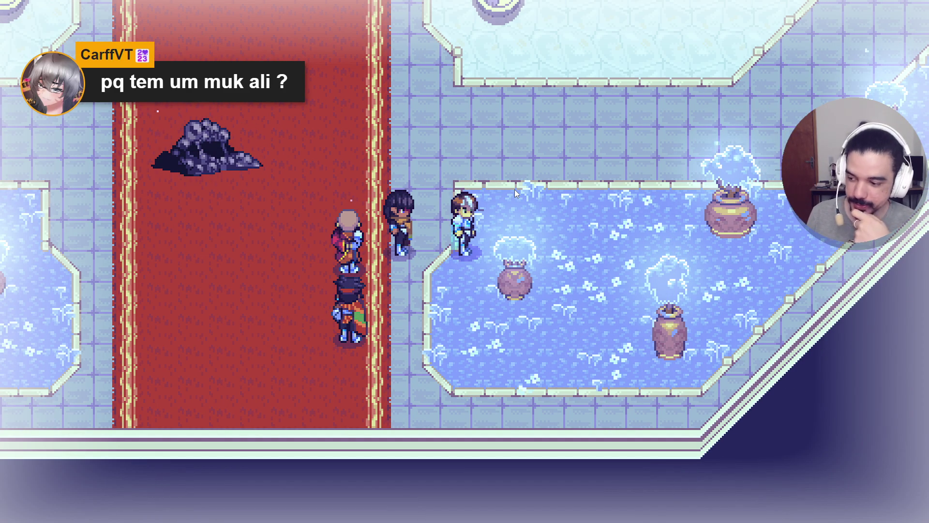
key("Up")
key("Right")
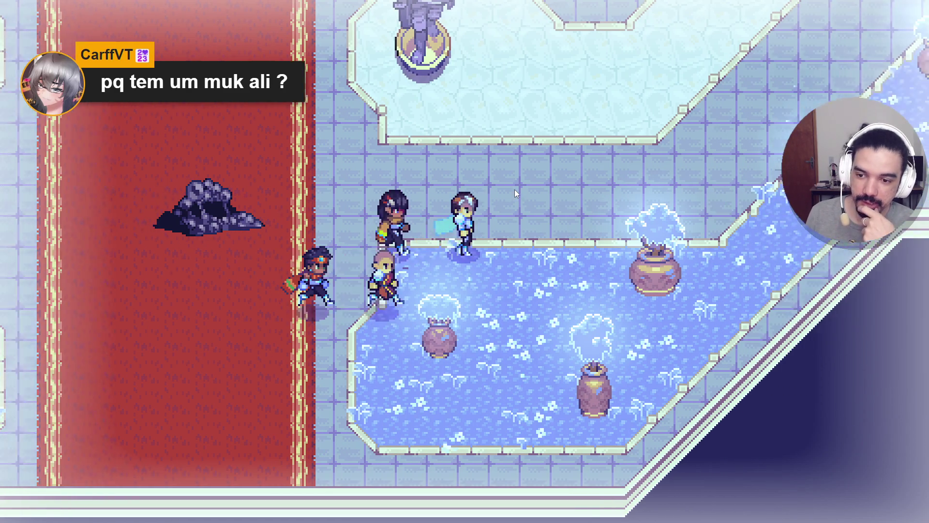
key("Right")
key("Up")
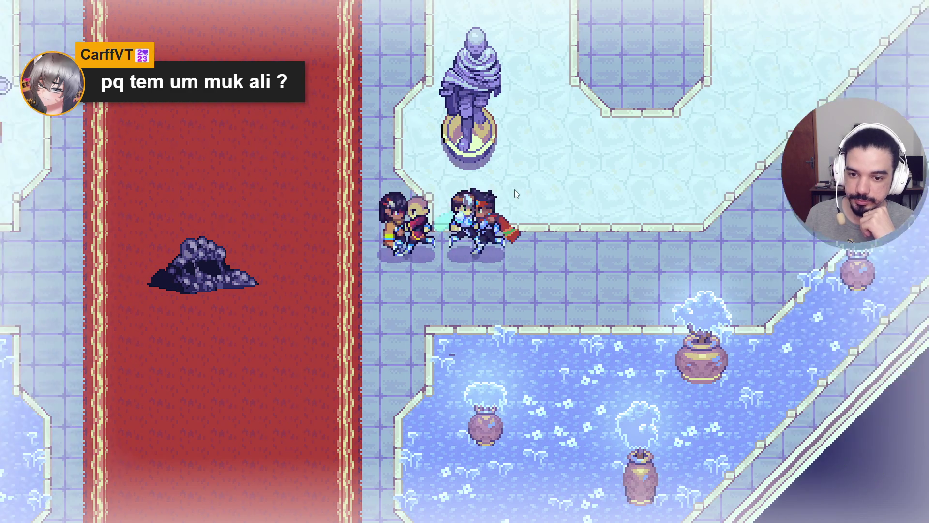
key("Return")
key("Return")
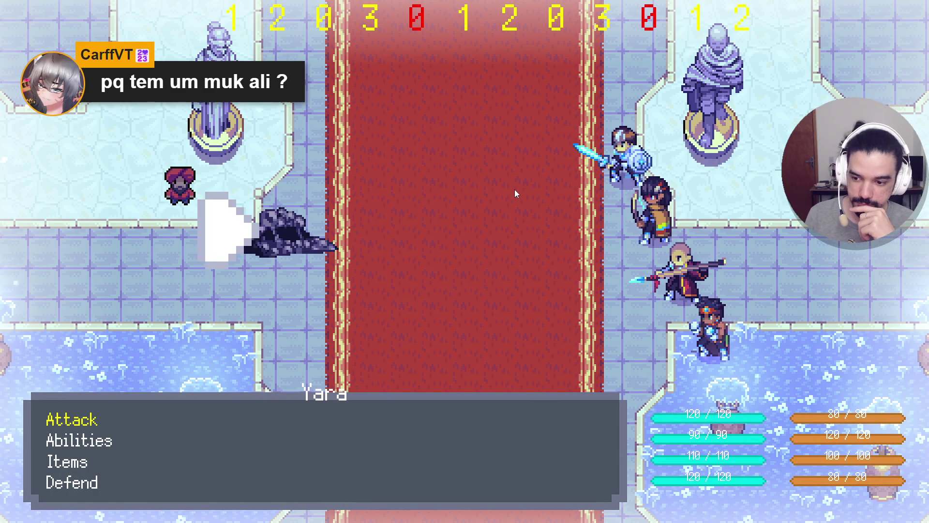
Have Zhe Wu finish off the muk, collect the 1000 spiritual energy spoils, and open the party menu
key("Return")
key("Return")
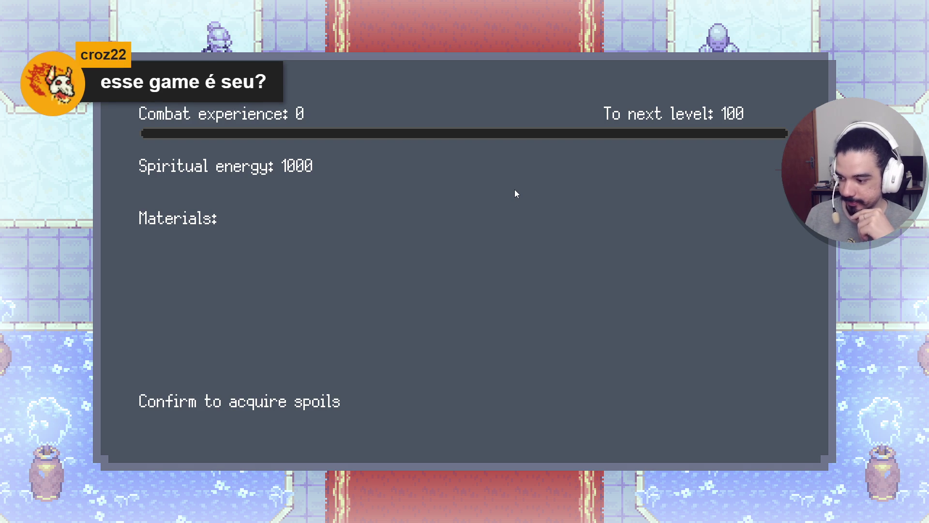
key("Return")
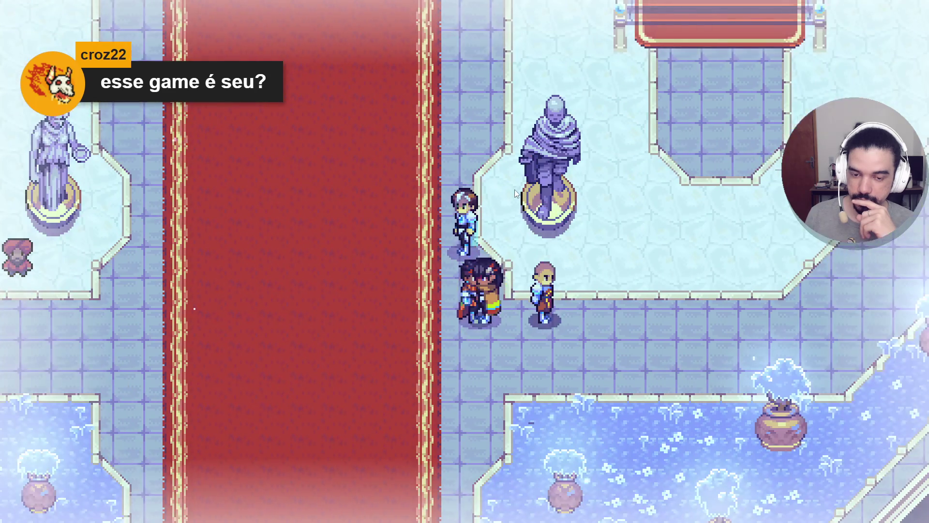
key("Escape")
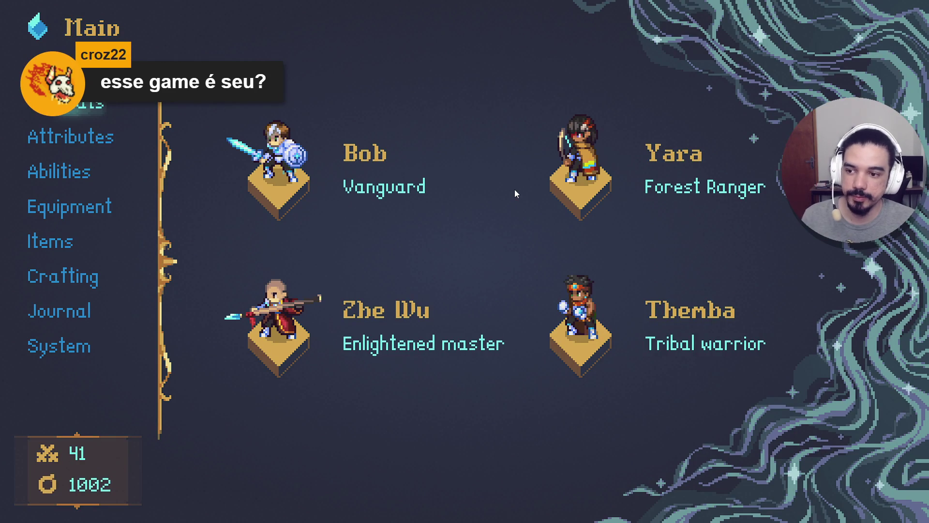
Raise Bob's Purpose attribute to 3
key("Down")
key("Up")
key("Return")
key("Down")
key("Up")
key("Right")
key("Right")
Equip Bob's Converging light ability and return to the party menu
key("Right")
key("Down")
key("Tab")
key("Escape")
key("Down")
key("Return")
key("Down")
key("Down")
key("Down")
key("Down")
key("Right")
key("Down")
key("Down")
key("Down")
key("Down")
key("Down")
key("Down")
key("Down")
key("Down")
key("Left")
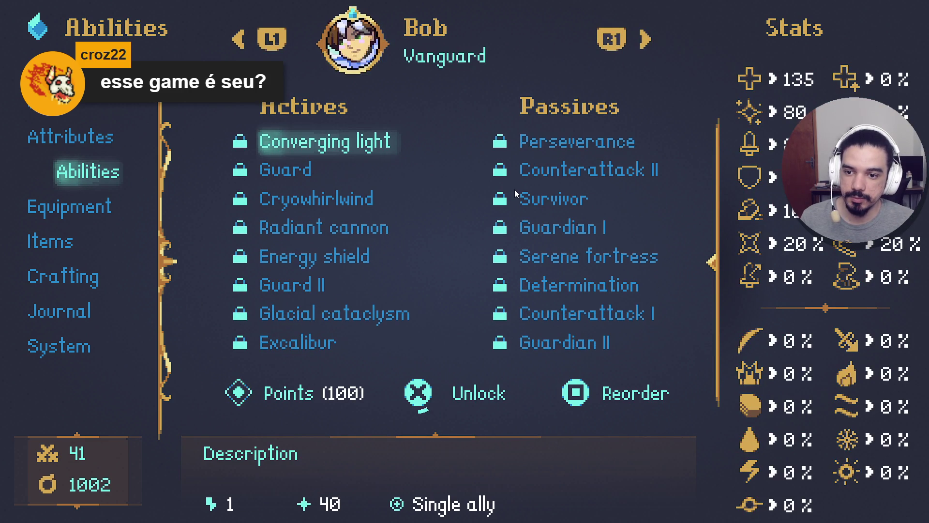
key("Down")
key("Up")
key("Return")
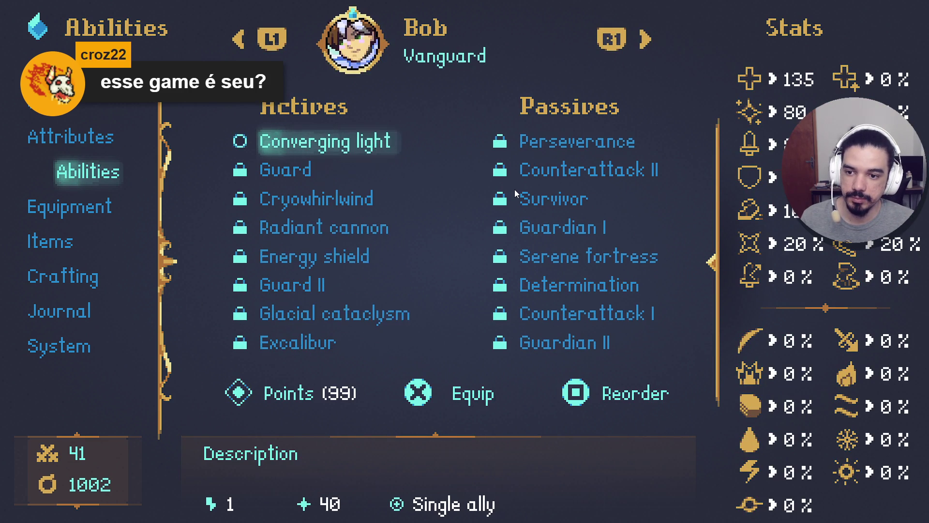
key("Return")
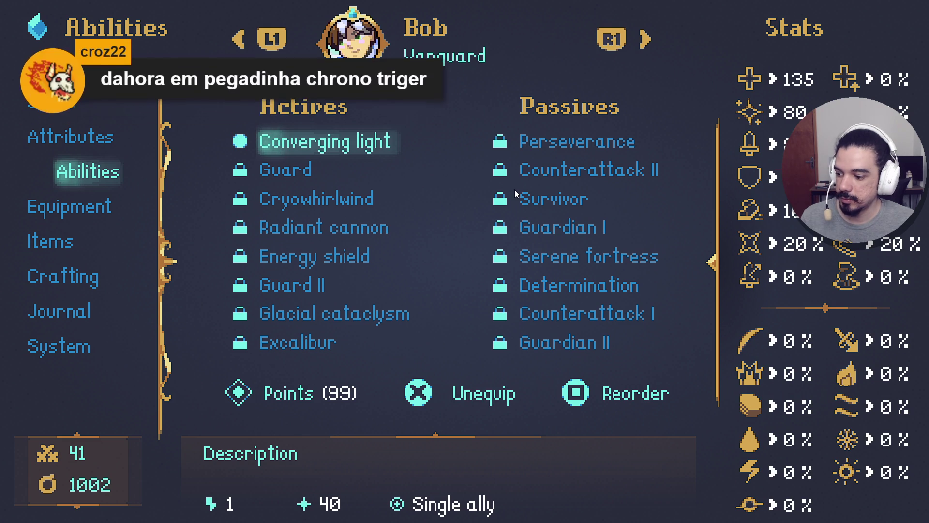
key("Down")
key("Escape")
Put the Ring of generosity in Bob's third equipment slot
key("Down")
key("Return")
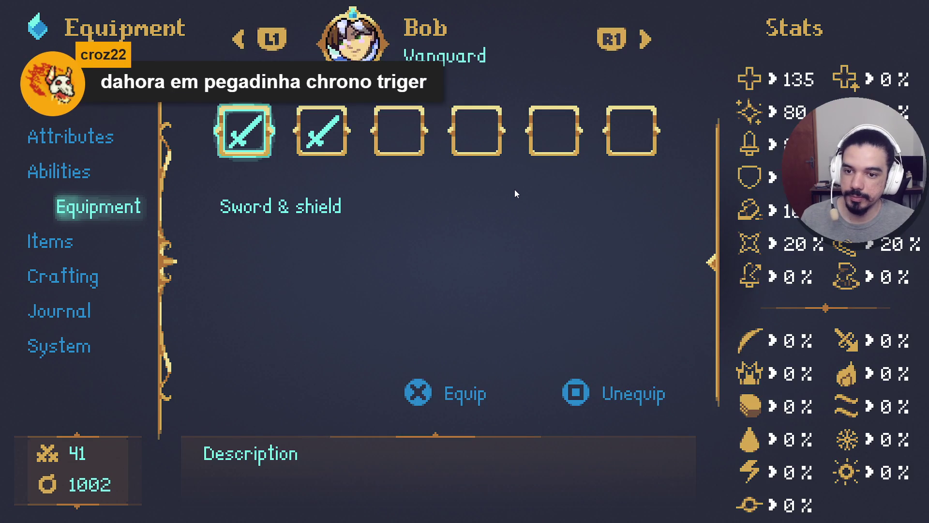
key("Right")
key("Right")
key("Return")
key("Down")
key("Down")
key("Down")
key("Return")
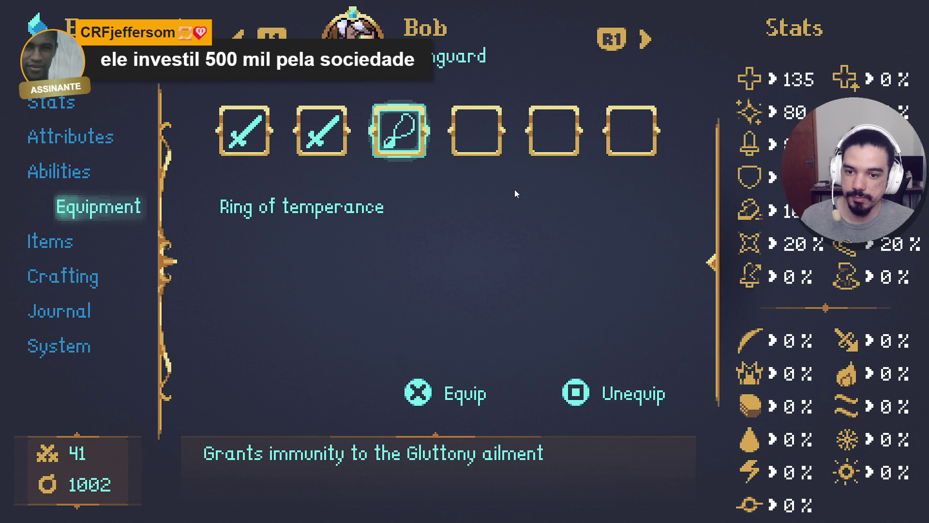
key("Return")
key("Down")
key("Down")
key("Down")
key("Up")
key("Up")
key("Return")
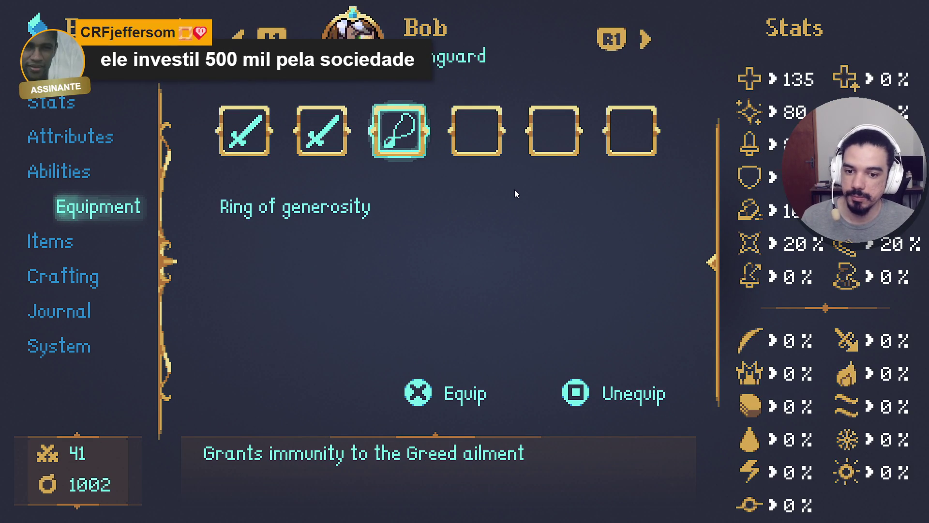
key("Escape")
key("Escape")
Page through the crystal and nebula items list, then go to the Crafting page
key("Down")
key("Down")
key("Down")
key("Return")
key("Down")
key("Down")
key("Down")
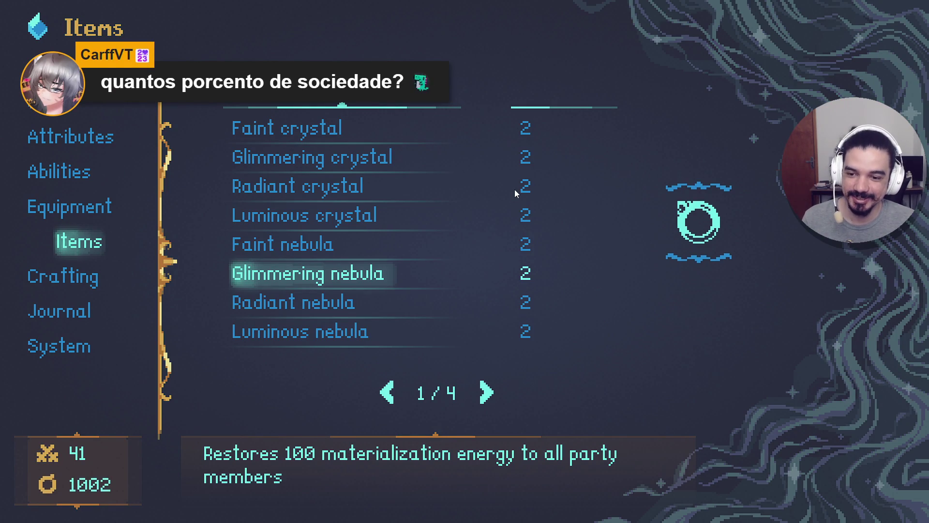
key("Up")
key("Up")
key("Down")
key("Down")
key("Right")
key("Right")
key("Left")
key("Left")
key("Up")
key("Up")
key("Up")
key("Down")
key("Down")
key("Right")
key("Right")
key("Left")
key("Left")
key("Right")
key("Right")
key("Right")
key("Left")
key("Left")
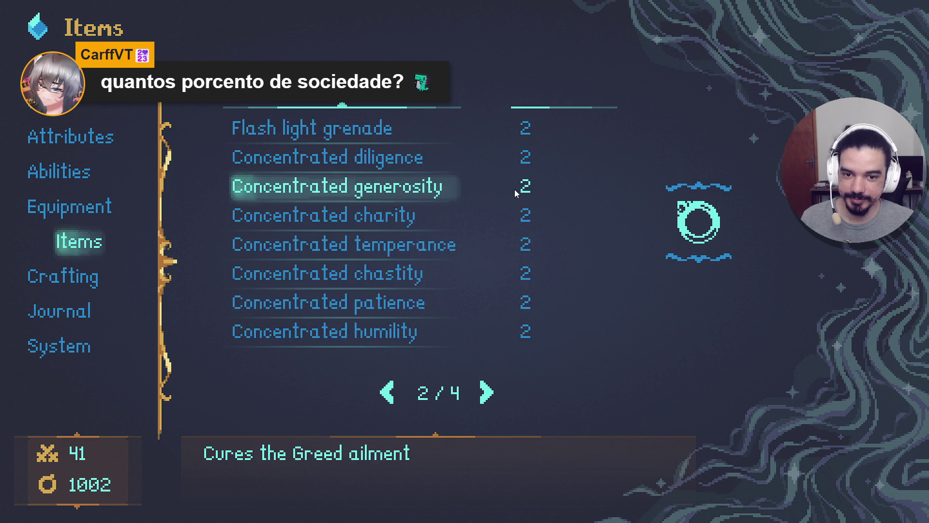
key("Down")
key("Escape")
key("Down")
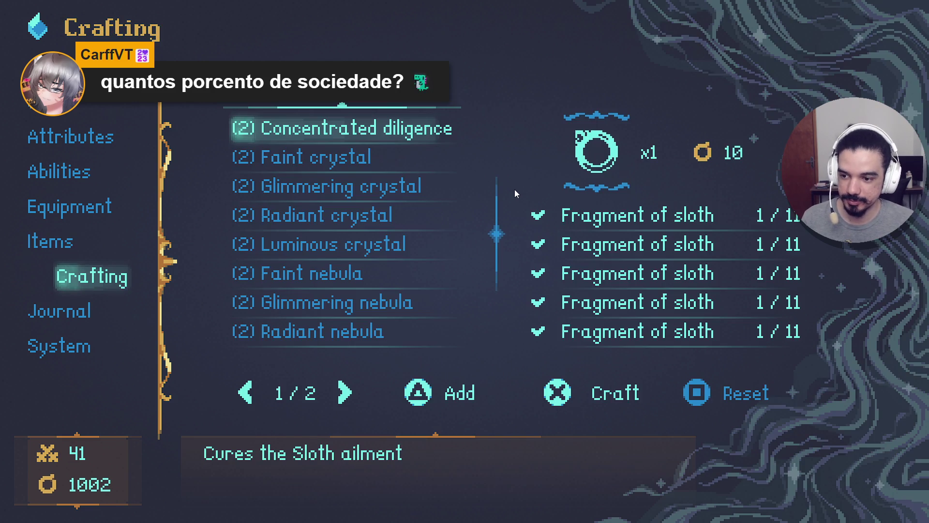
Look over the crafting recipes and the Malevolence core I quest in the journal
key("Down")
key("Down")
key("Down")
key("Down")
key("Down")
key("Down")
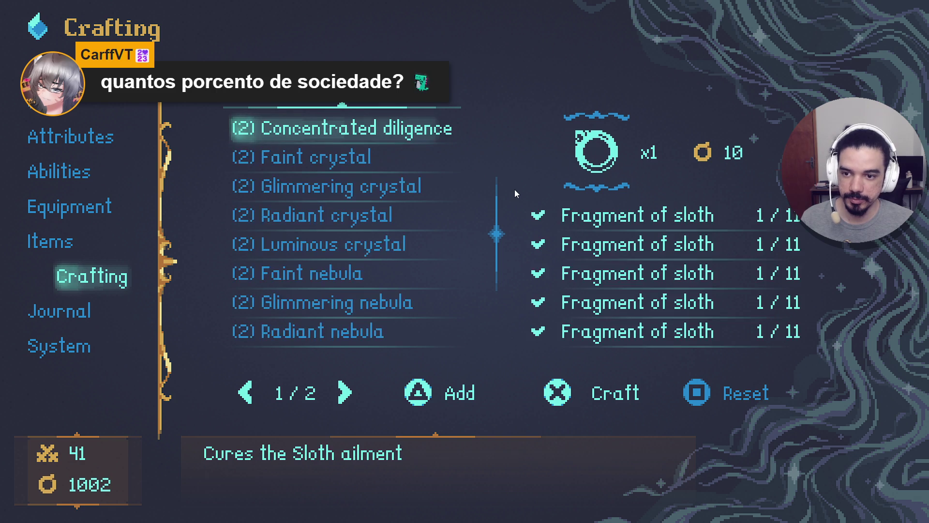
key("Escape")
key("Down")
key("Return")
key("Down")
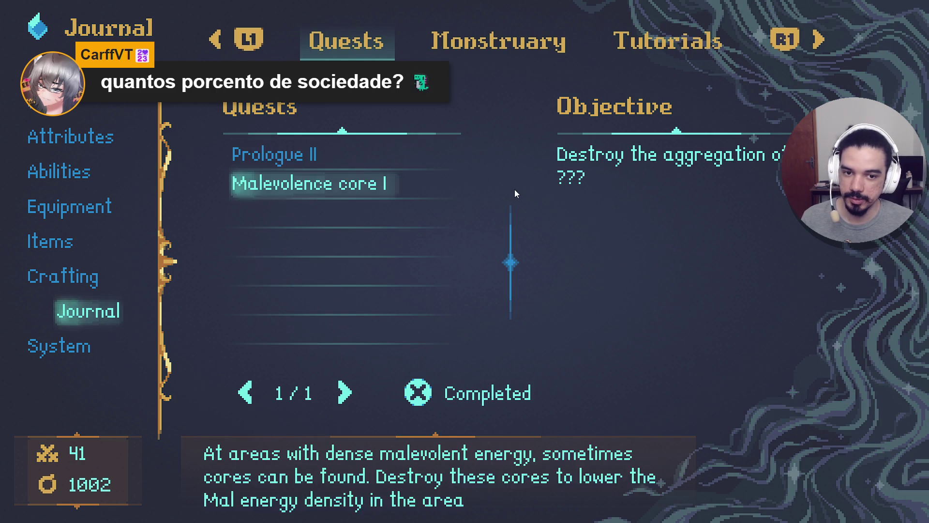
Open the System menu and cycle from the save pages to the Configs settings
key("Escape")
key("Down")
key("Return")
key("Right")
key("Left")
key("e")
key("e")
key("q")
key("q")
key("e")
key("e")
key("q")
key("q")
key("e")
key("q")
key("e")
Lower the Master volume by two notches, then close the game menu
key("Down")
key("Down")
key("Up")
key("Down")
key("Up")
key("Up")
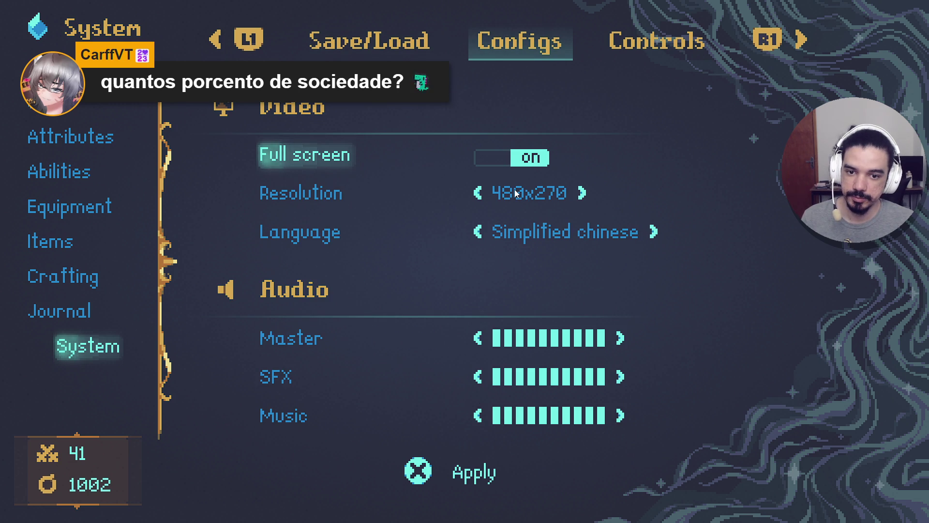
key("Down")
key("Up")
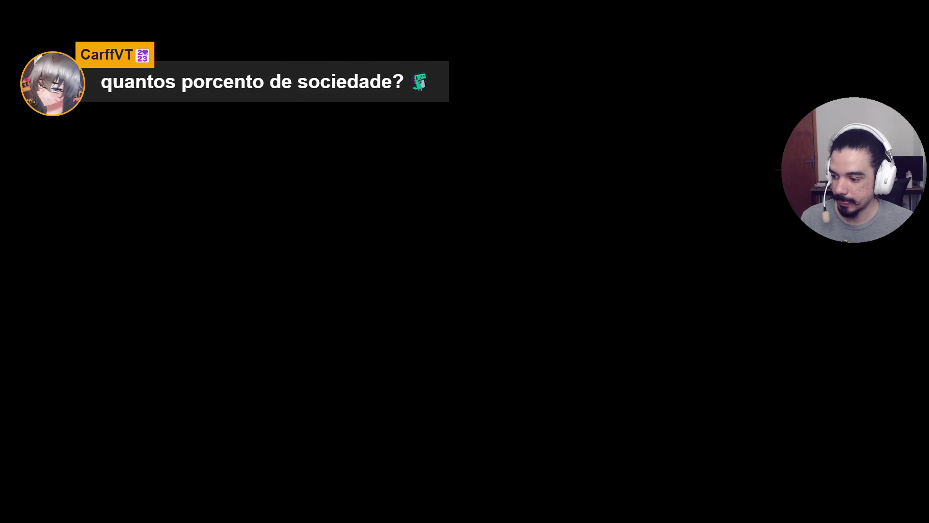
key("Down")
key("Down")
key("Down")
key("Down")
key("Down")
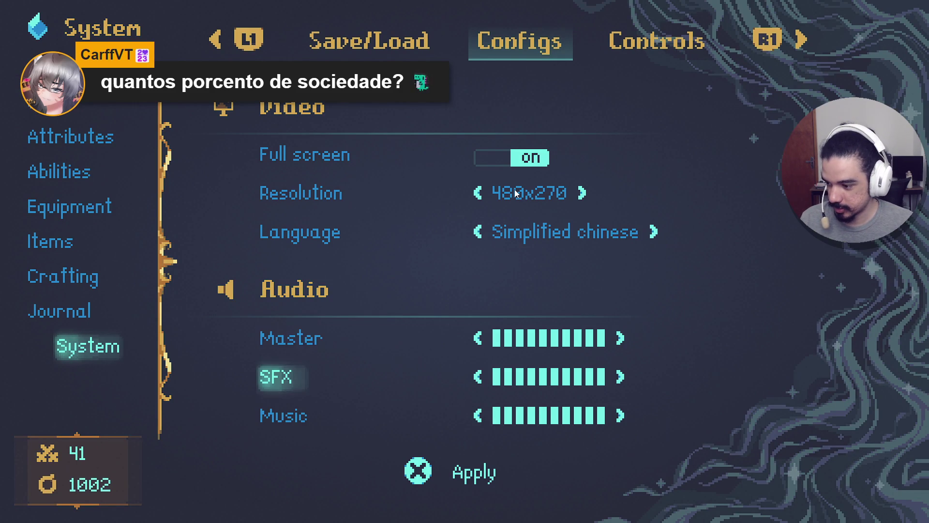
key("Down")
key("Down")
key("Down")
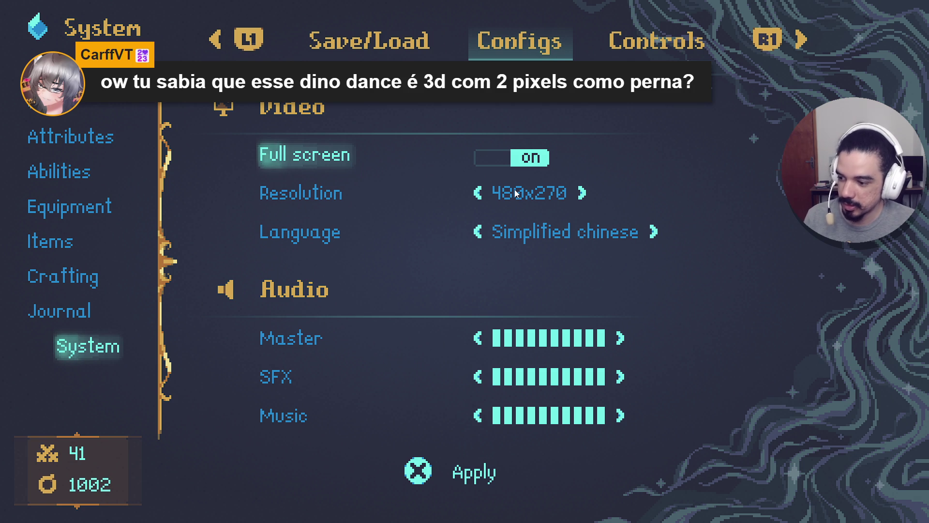
key("Down")
key("Down")
key("Down")
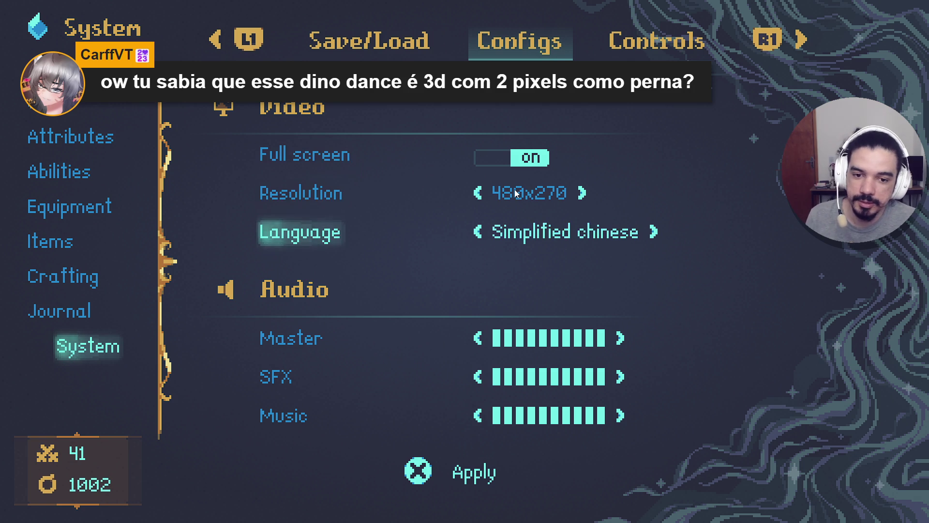
key("Up")
key("Left")
key("Left")
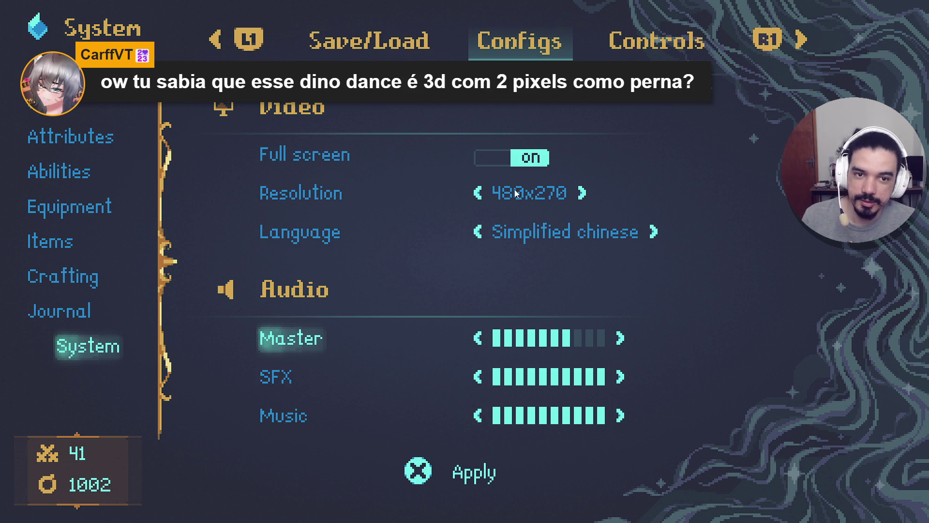
key("Escape")
key("Escape")
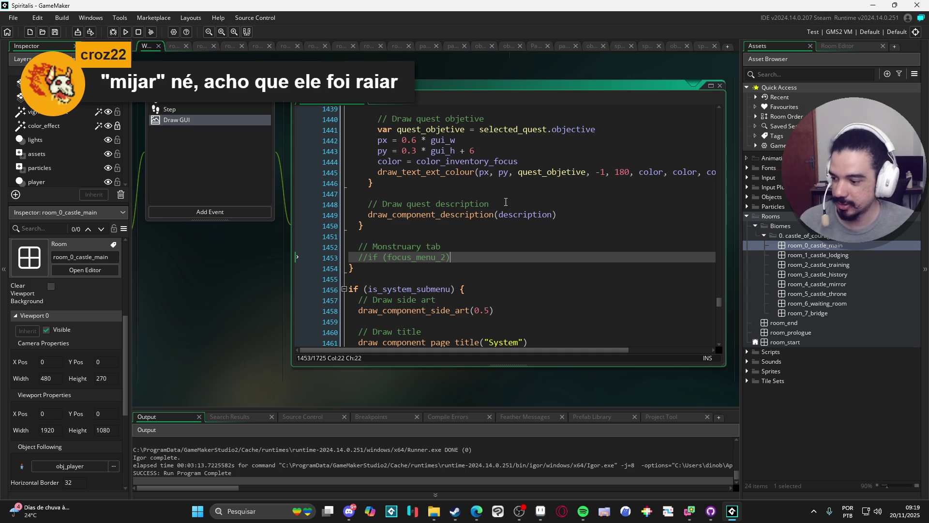
Scroll through the save-slot drawing code, then launch Figma from Windows search
scroll(404, 228, "down", 11)
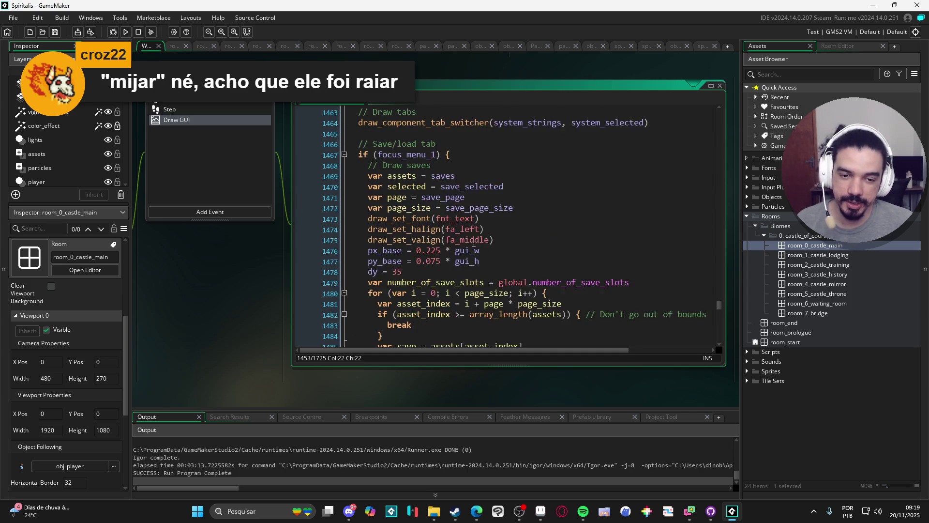
scroll(516, 251, "down", 5)
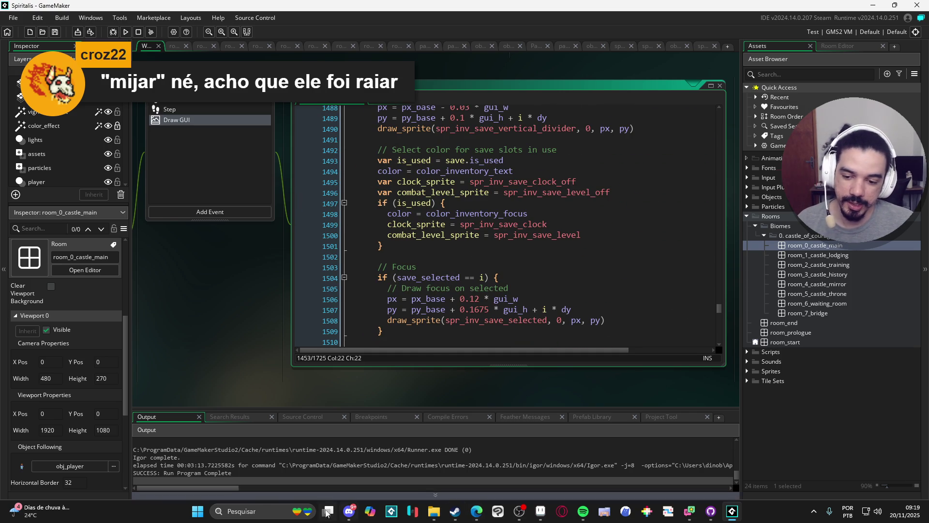
left_click(262, 511)
type("figma")
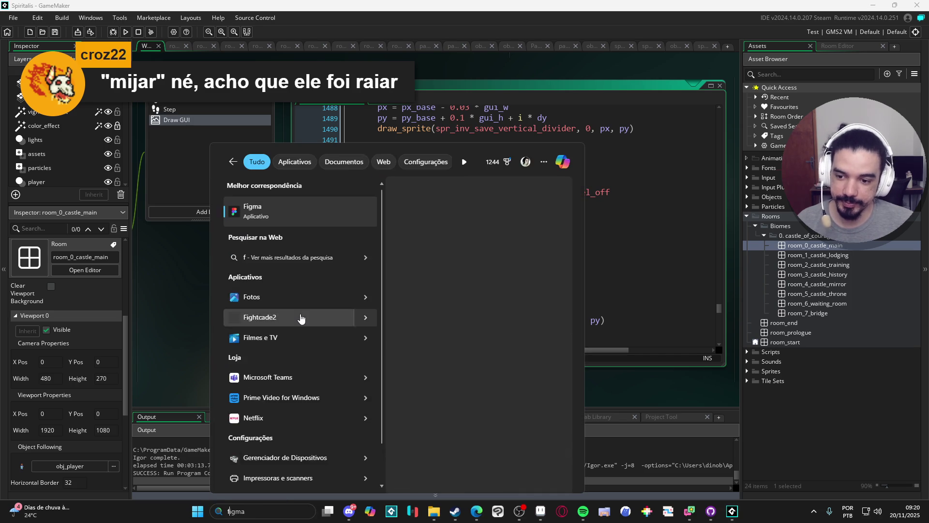
key("Return")
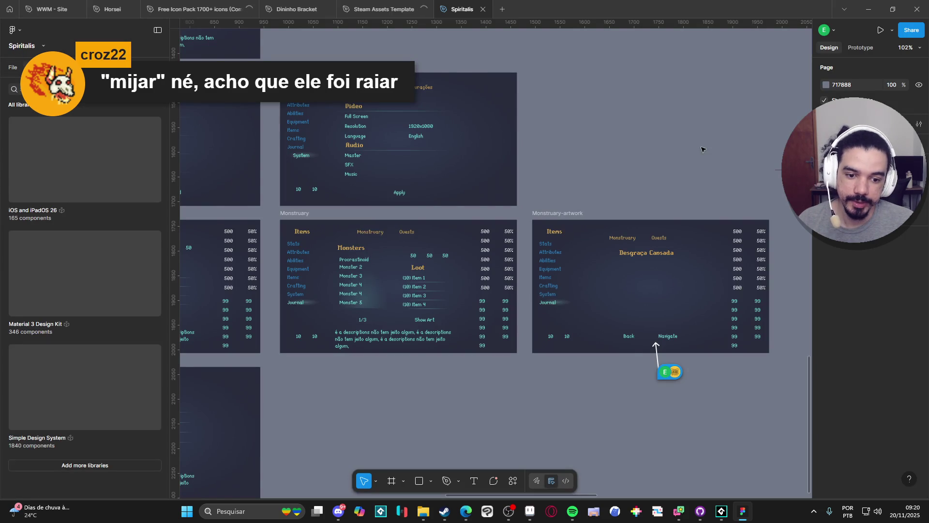
Scroll around the Monstruary menu mockups in Figma, then minimise Figma
scroll(569, 184, "up", 15)
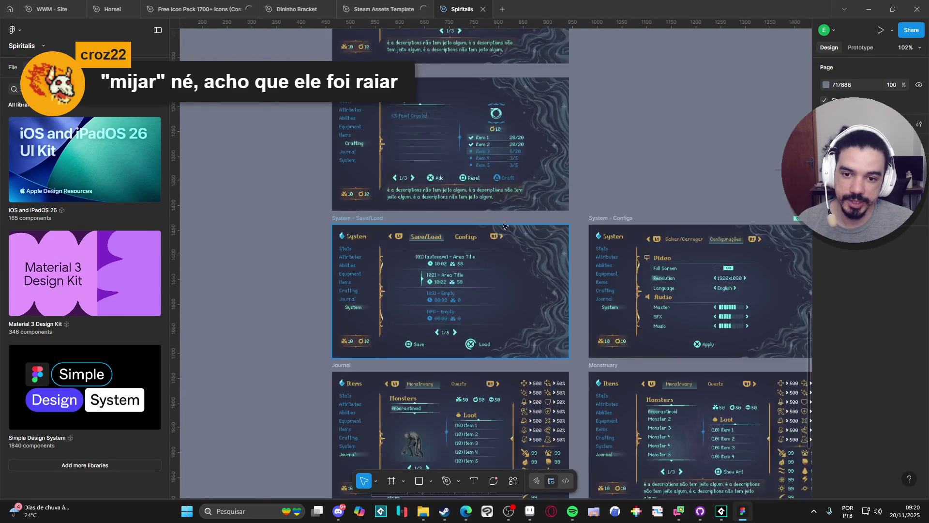
scroll(529, 345, "up", 8)
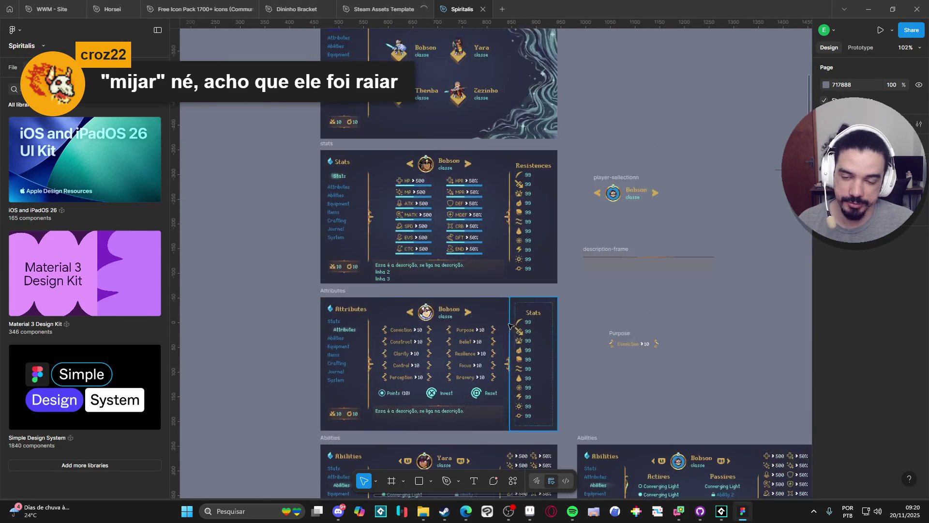
scroll(444, 132, "up", 5)
scroll(445, 132, "down", 18)
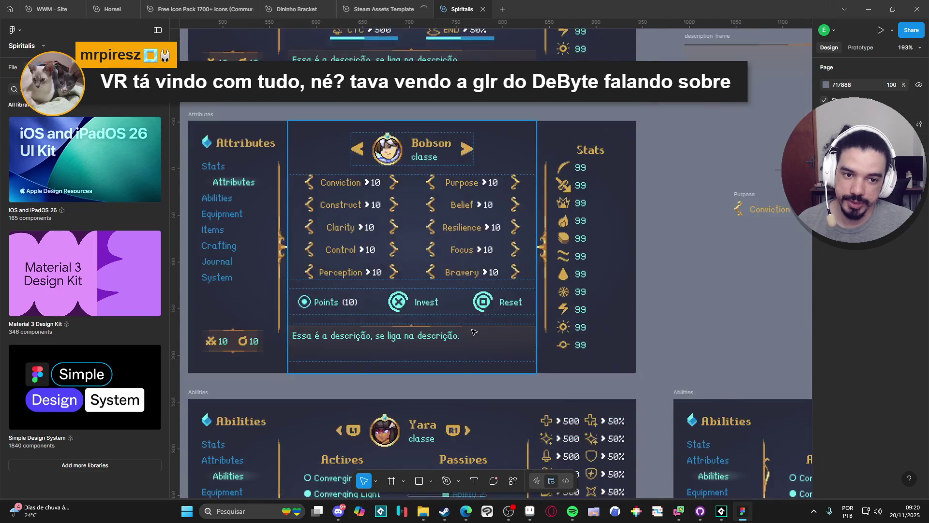
scroll(505, 270, "down", 20)
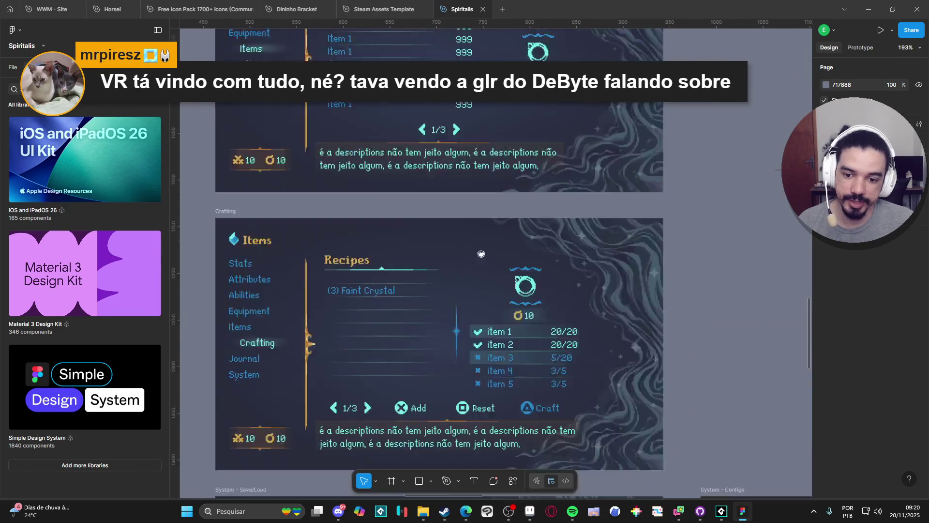
scroll(491, 263, "down", 5)
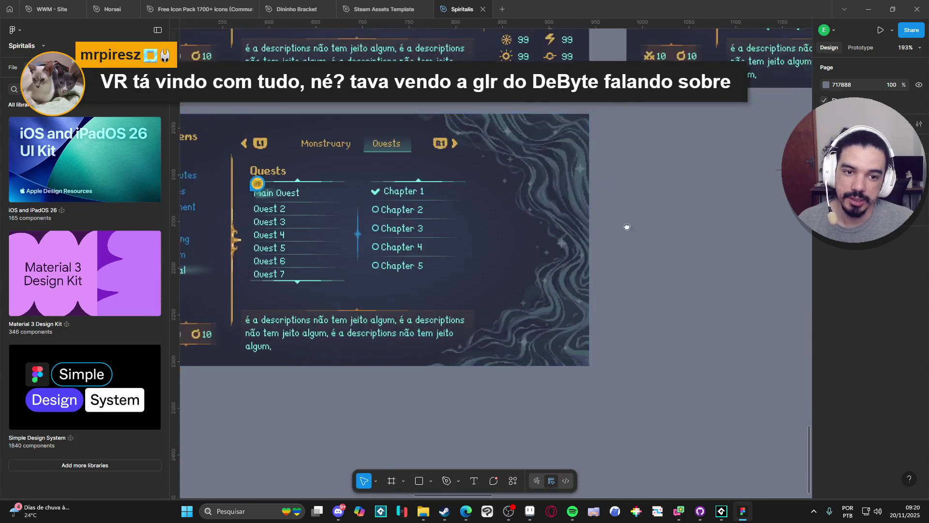
scroll(434, 321, "up", 4)
scroll(434, 322, "down", 3)
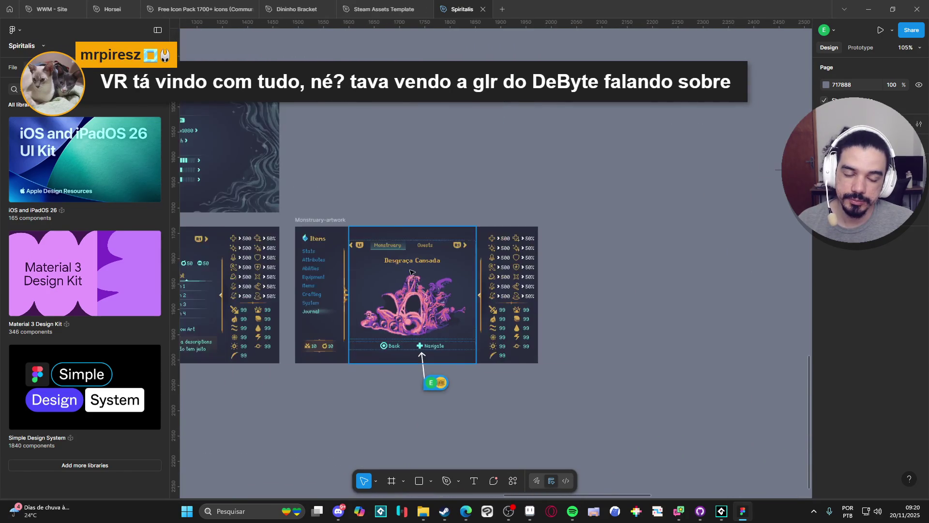
left_click(864, 3)
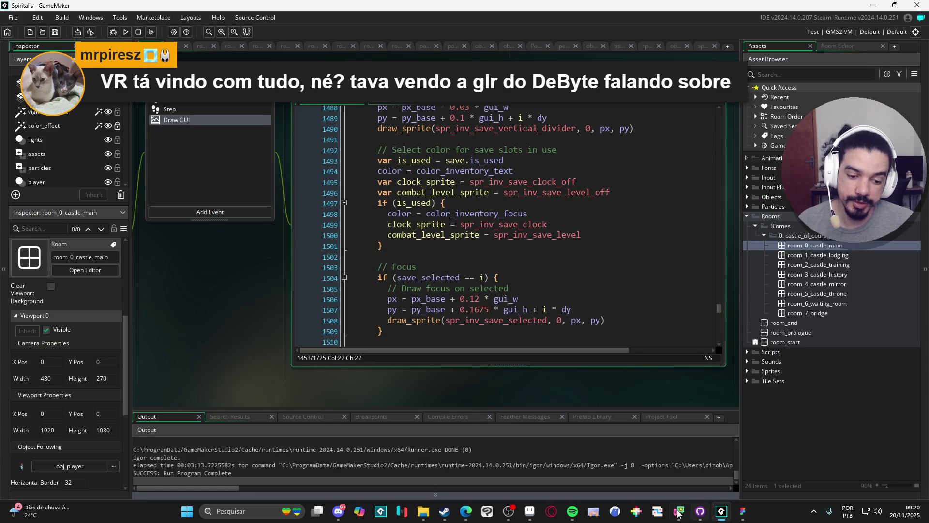
Switch to Aseprite and zoom the thunder strike canvas between 100% and 200%
left_click(530, 511)
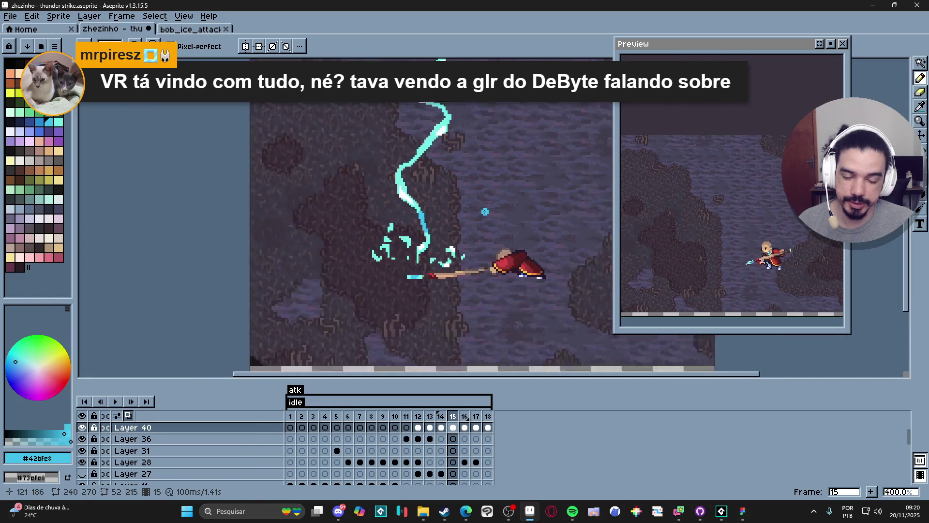
scroll(429, 257, "down", 1)
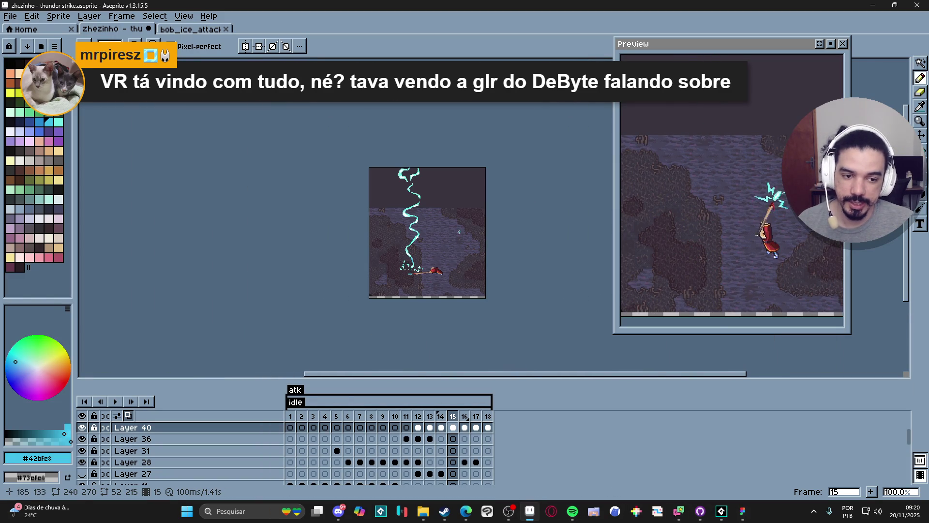
scroll(449, 226, "up", 2)
scroll(447, 225, "down", 1)
scroll(447, 225, "down", 1)
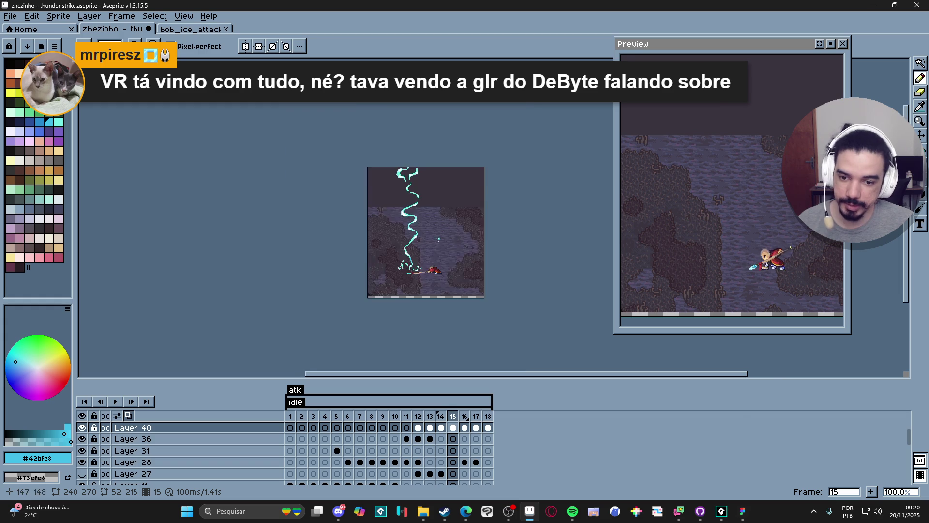
scroll(463, 242, "up", 1)
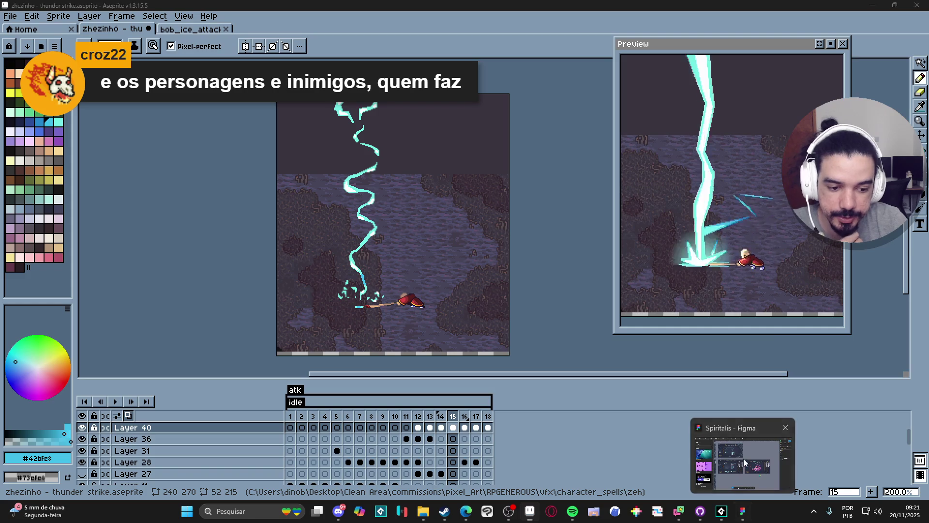
Bring Figma forward and zoom and pan across the Spiritalis Monstruary, Journal and Crafting mockups
left_click(743, 511)
scroll(560, 278, "up", 5)
scroll(533, 285, "down", 2)
scroll(505, 289, "up", 1)
scroll(533, 288, "left", 10)
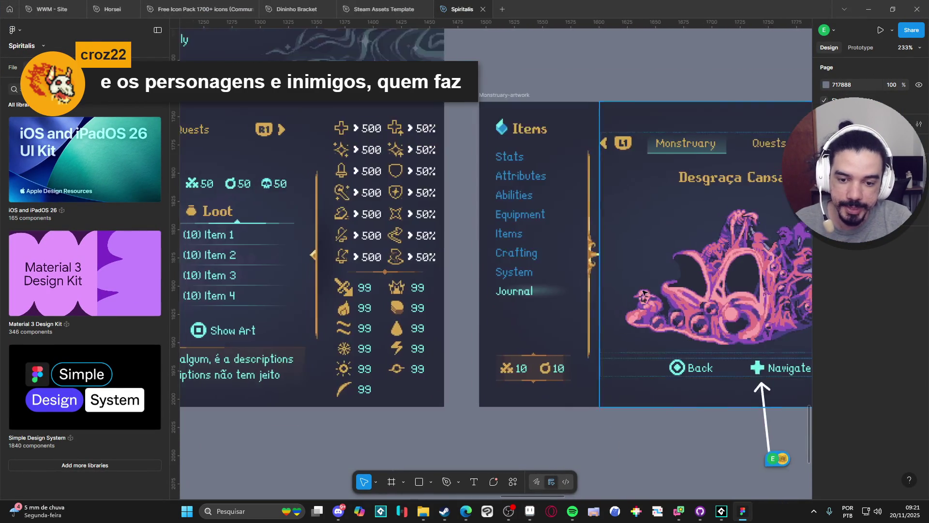
scroll(560, 285, "down", 5)
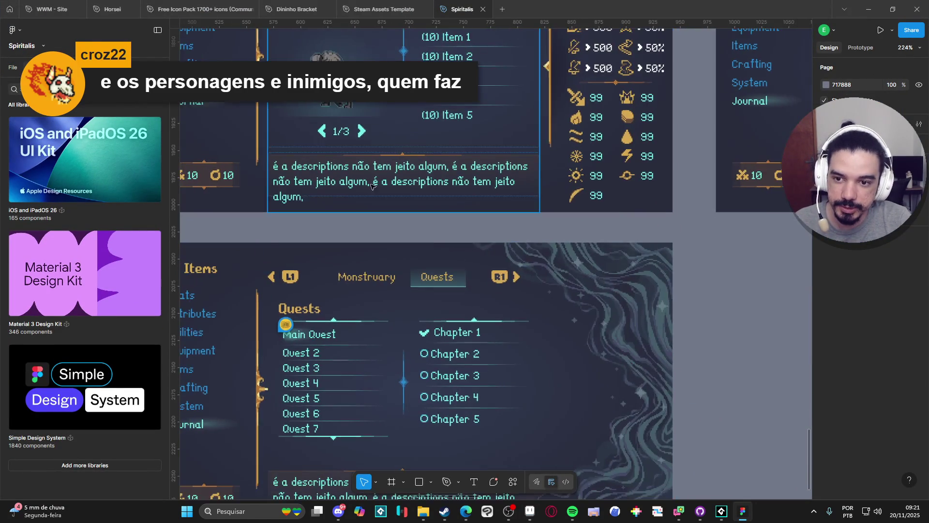
scroll(406, 242, "up", 5)
scroll(409, 247, "up", 3)
scroll(412, 252, "down", 2)
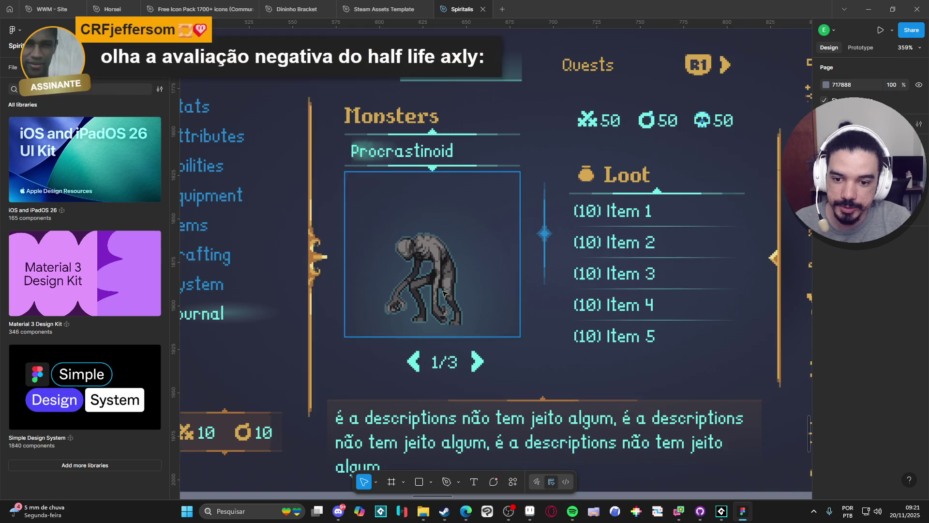
scroll(445, 278, "down", 1)
scroll(449, 280, "down", 2)
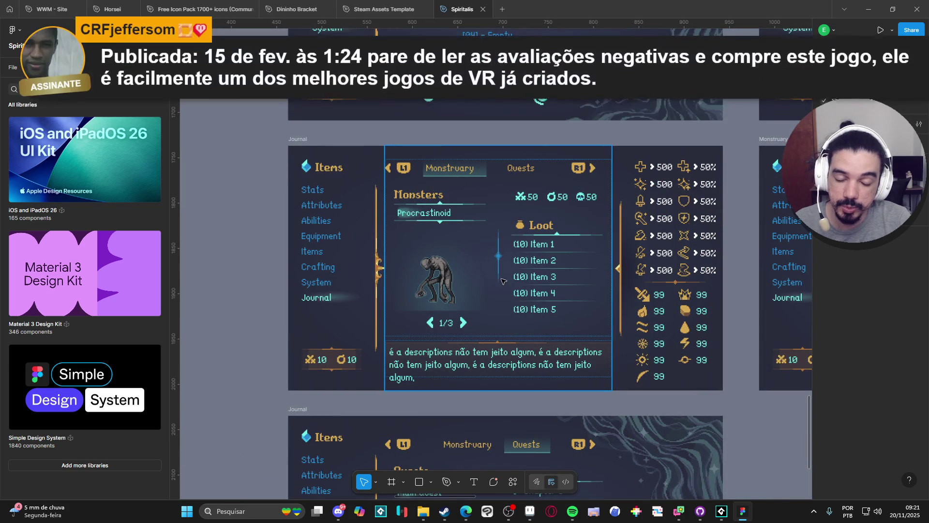
scroll(418, 277, "right", 1)
scroll(416, 277, "up", 2)
scroll(416, 277, "down", 5)
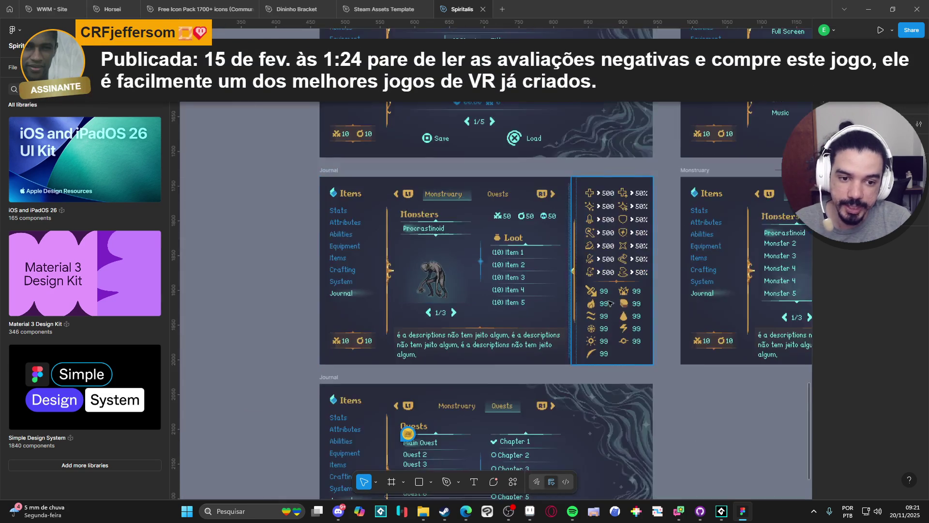
scroll(488, 374, "up", 2)
scroll(488, 374, "up", 1)
scroll(488, 374, "down", 2)
scroll(533, 349, "down", 1)
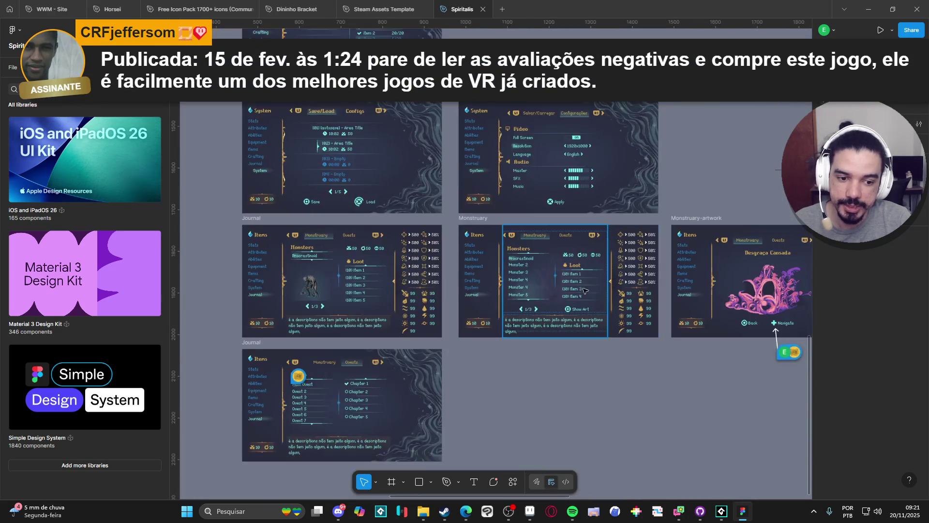
scroll(573, 323, "down", 1)
scroll(580, 312, "up", 3)
scroll(579, 313, "left", 1)
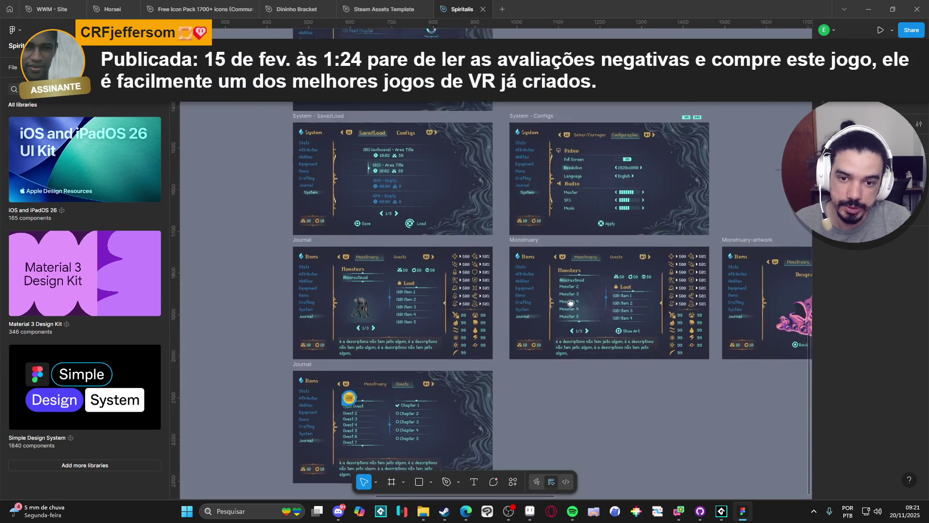
Glance at the lightning animation in Aseprite, then return to Figma's Items and Equipment mockups
left_click(531, 511)
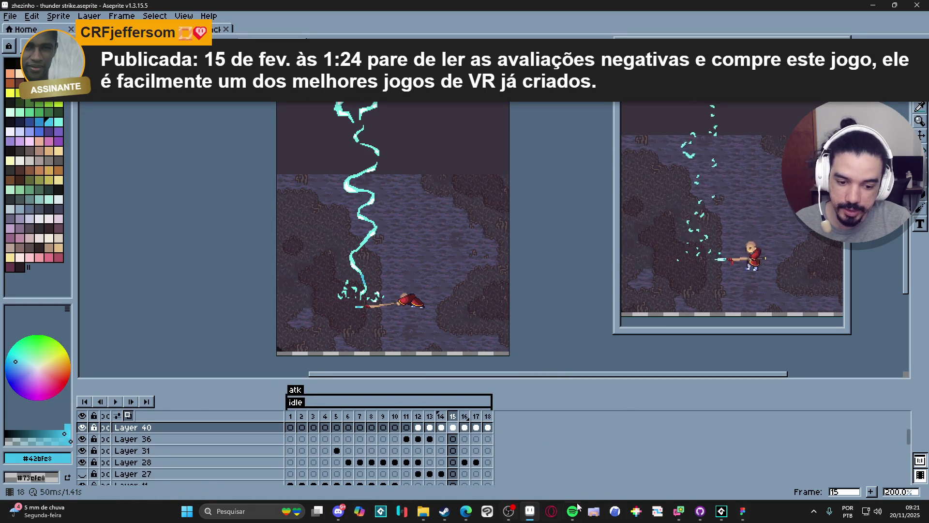
left_click(745, 511)
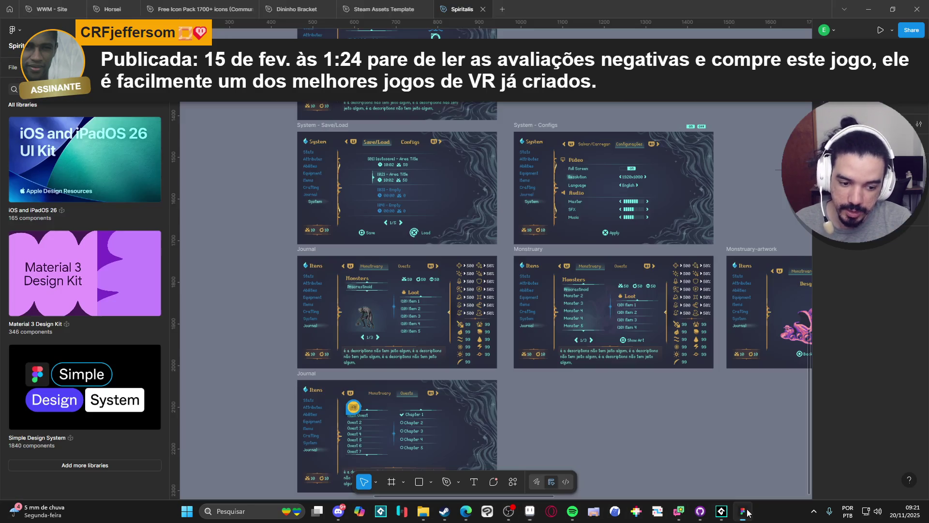
scroll(523, 291, "up", 3)
scroll(490, 197, "down", 3)
scroll(493, 209, "right", 3)
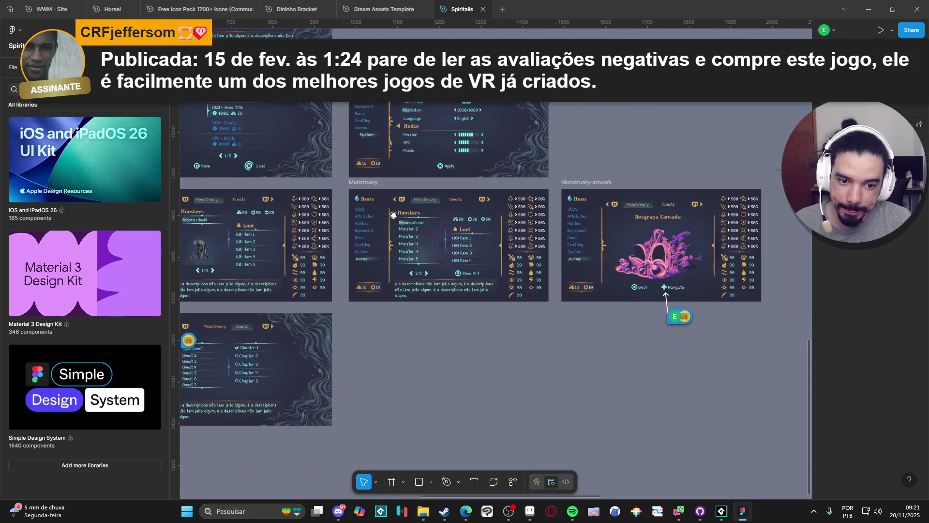
scroll(492, 210, "left", 4)
scroll(611, 319, "up", 5)
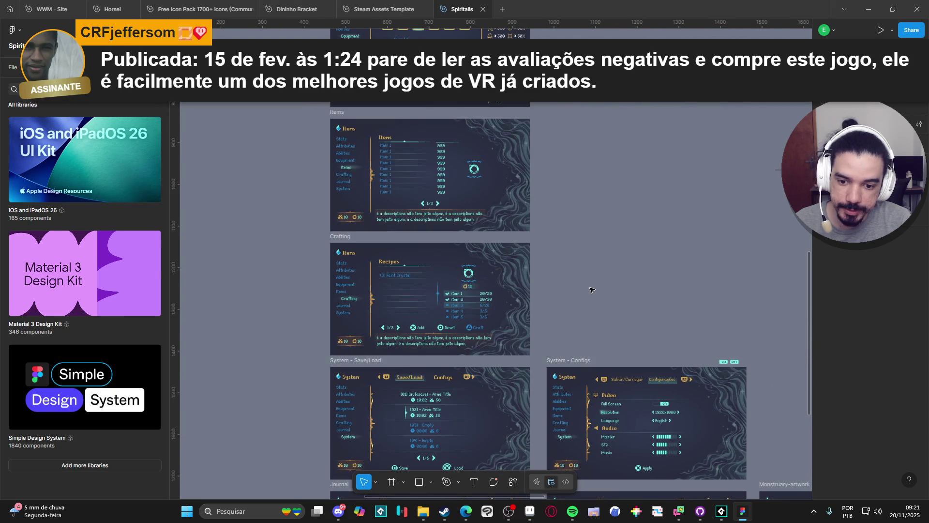
scroll(552, 257, "up", 1)
scroll(422, 200, "up", 10)
left_click(421, 234)
double_click(421, 232)
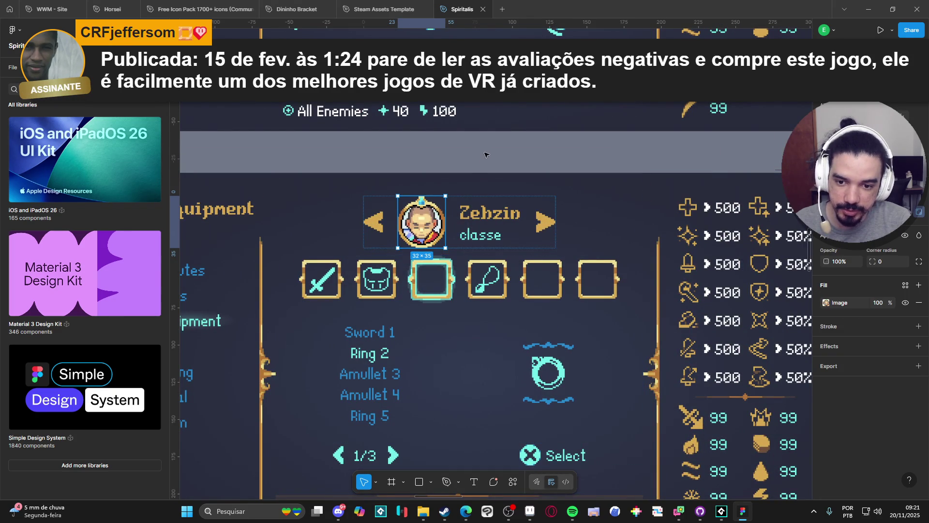
scroll(446, 172, "up", 8)
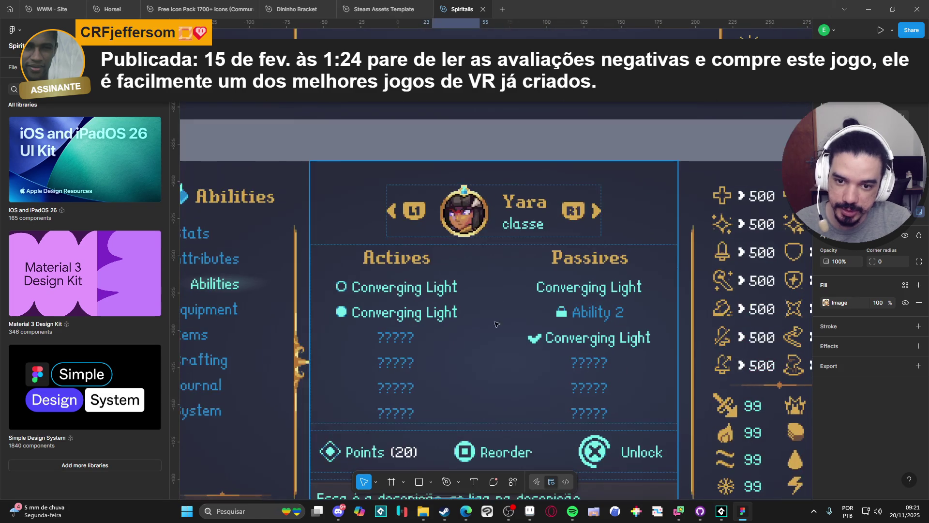
scroll(480, 215, "up", 3)
scroll(519, 302, "down", 10)
left_click(520, 302)
scroll(519, 301, "up", 12)
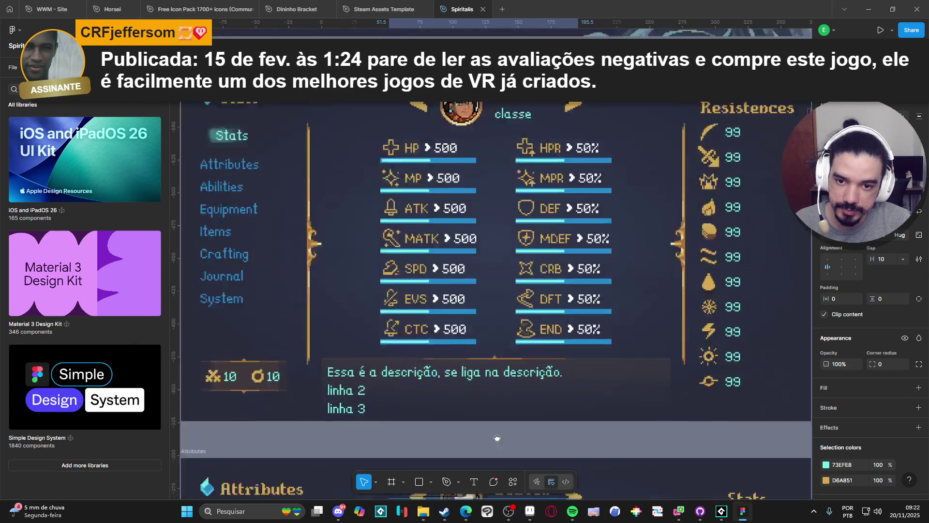
scroll(474, 330, "up", 2)
scroll(584, 376, "down", 6)
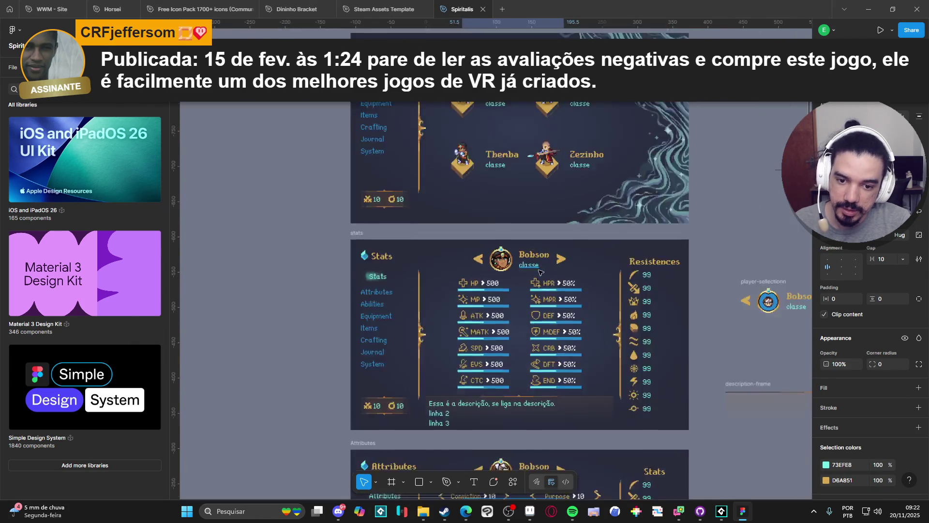
scroll(583, 376, "down", 12)
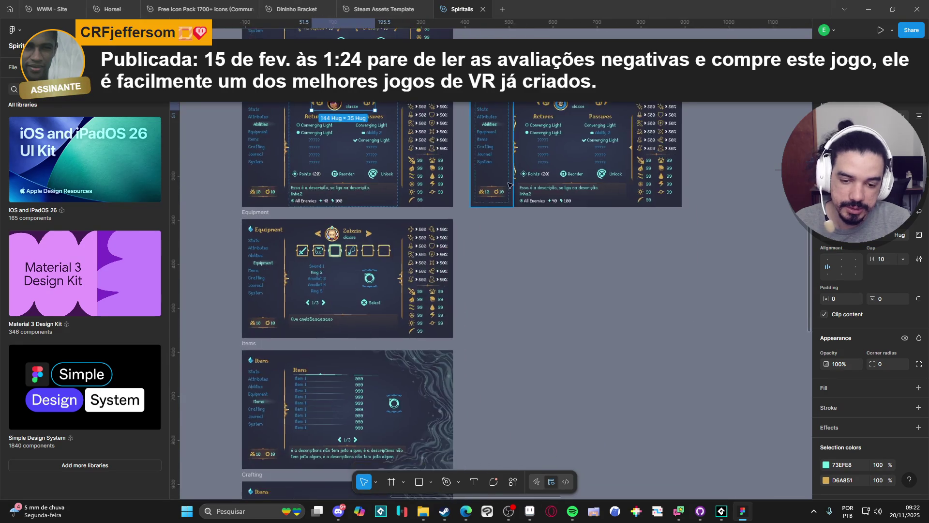
scroll(523, 265, "down", 4)
left_click(874, 4)
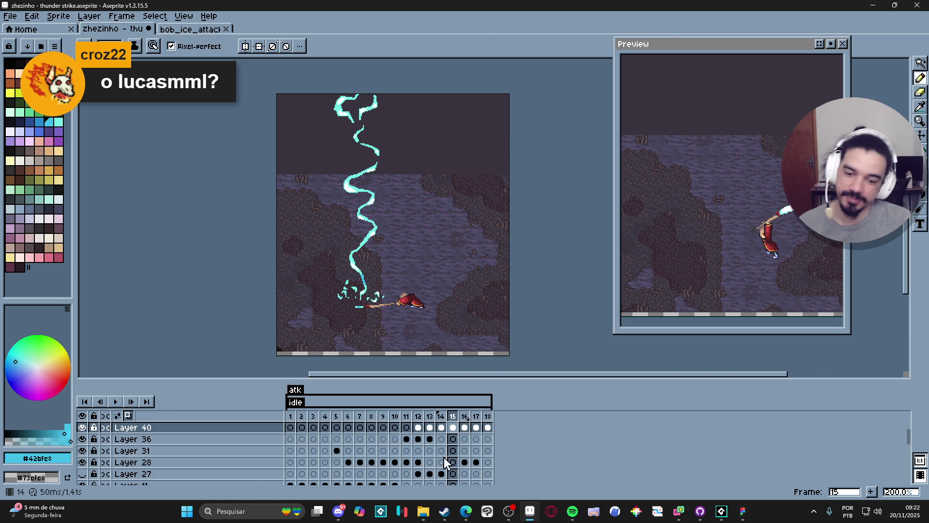
On frame 15, paint cyan onto the middle of the bolt and undo the stray blob
left_click(466, 429)
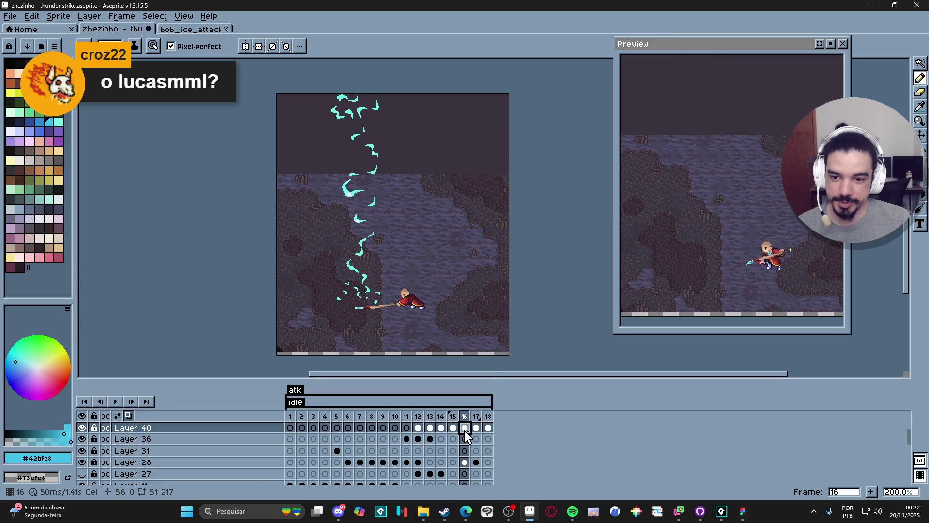
left_click(453, 428)
key("w")
scroll(372, 270, "up", 4)
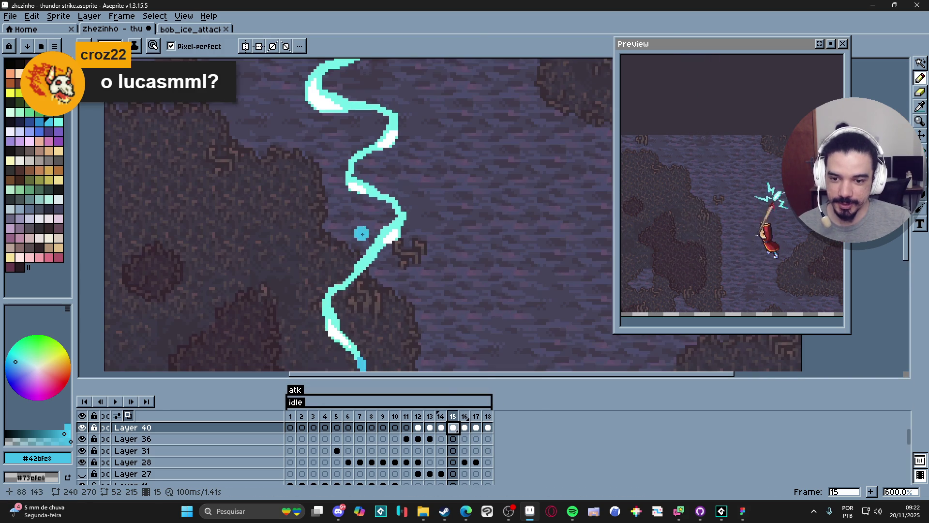
key("b")
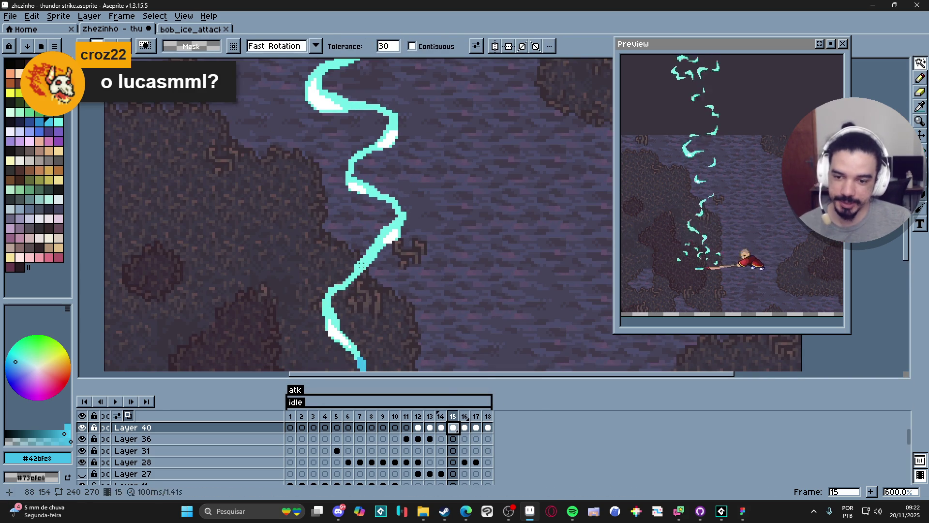
left_click_drag(363, 273, 346, 276)
key("w")
key("ctrl+z")
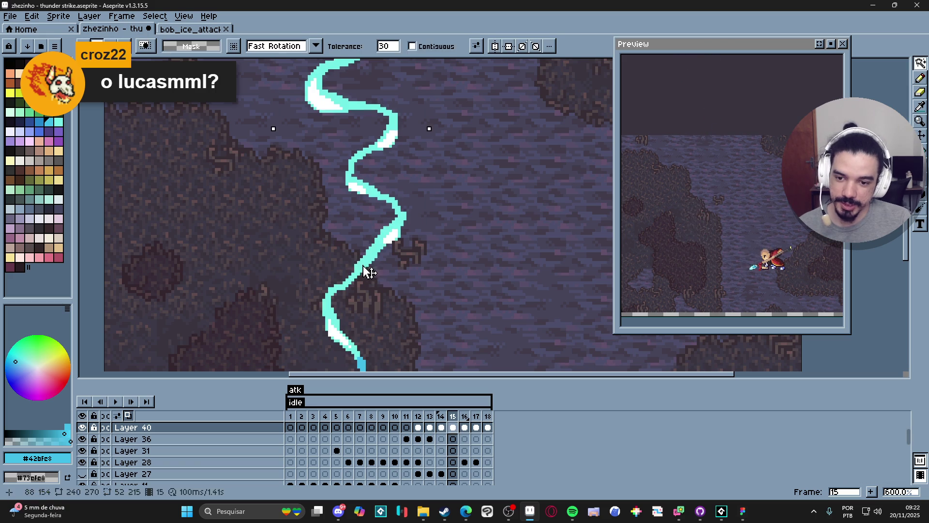
key("b")
Add several darker cyan shading strokes along the upper segments of the bolt
scroll(370, 270, "up", 1)
left_click_drag(380, 231, 396, 240)
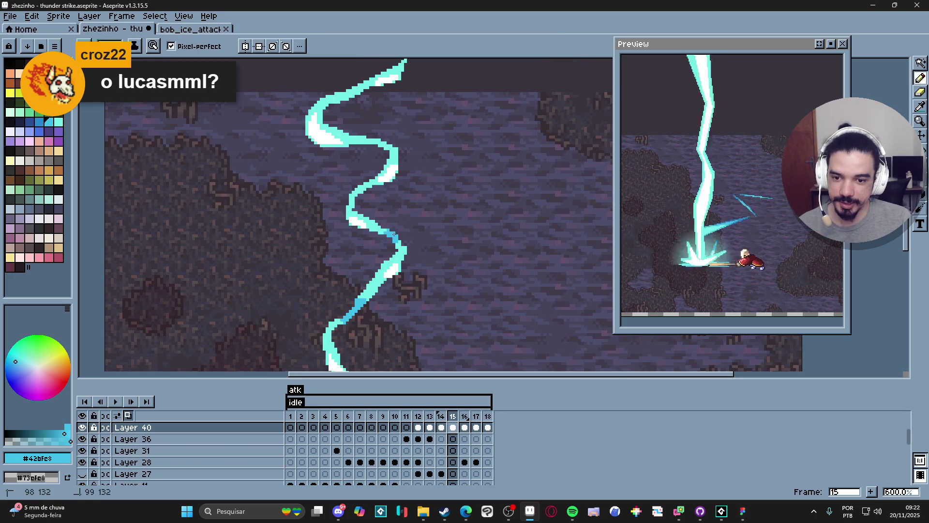
scroll(386, 234, "up", 2)
mouse_move(383, 198)
left_mouse_down()
mouse_move(396, 200)
mouse_move(381, 266)
left_mouse_up()
scroll(381, 265, "up", 2)
left_click_drag(391, 211, 412, 215)
scroll(404, 203, "up", 1)
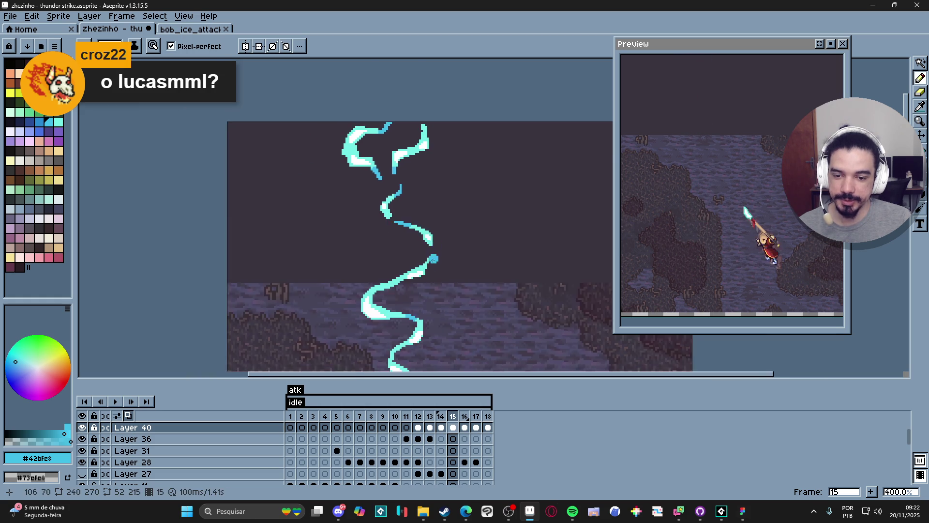
scroll(387, 194, "down", 1)
left_click_drag(397, 193, 405, 249)
scroll(404, 250, "down", 5)
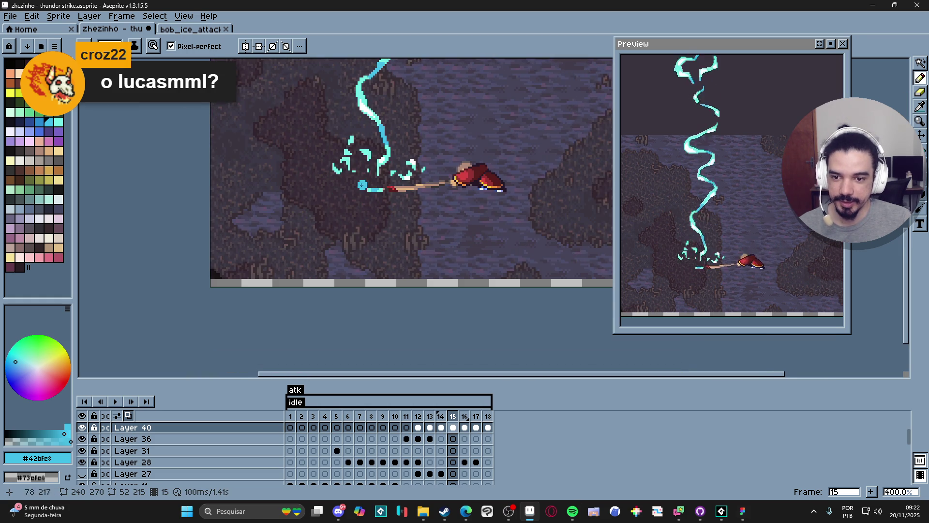
scroll(339, 169, "up", 3)
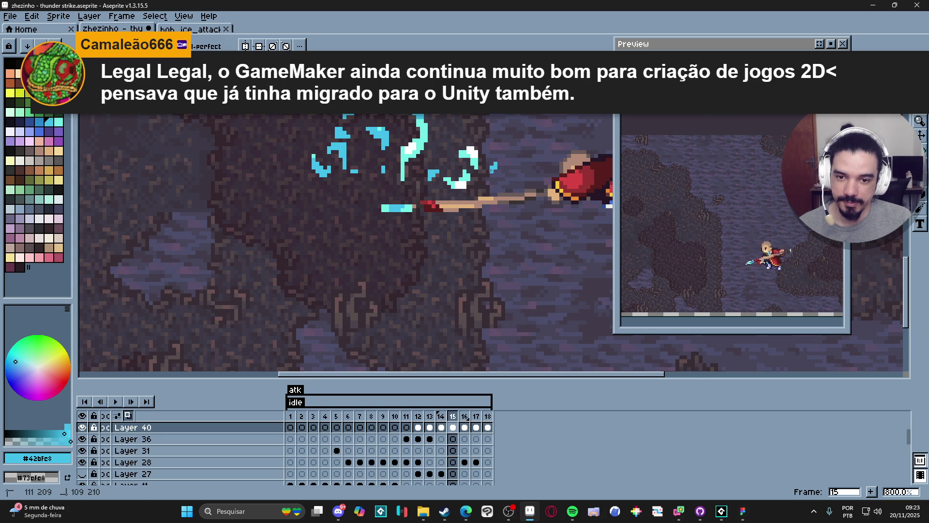
scroll(477, 198, "down", 1)
scroll(477, 198, "down", 1)
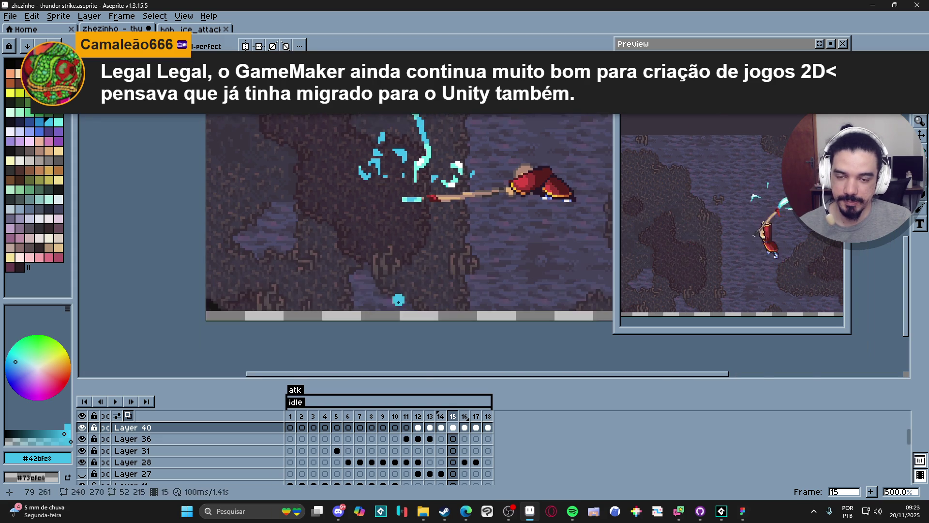
Switch to frame 16 with the Pencil and the neighbouring cyan palette swatch selected
left_click(465, 427)
scroll(426, 218, "up", 3)
key("w")
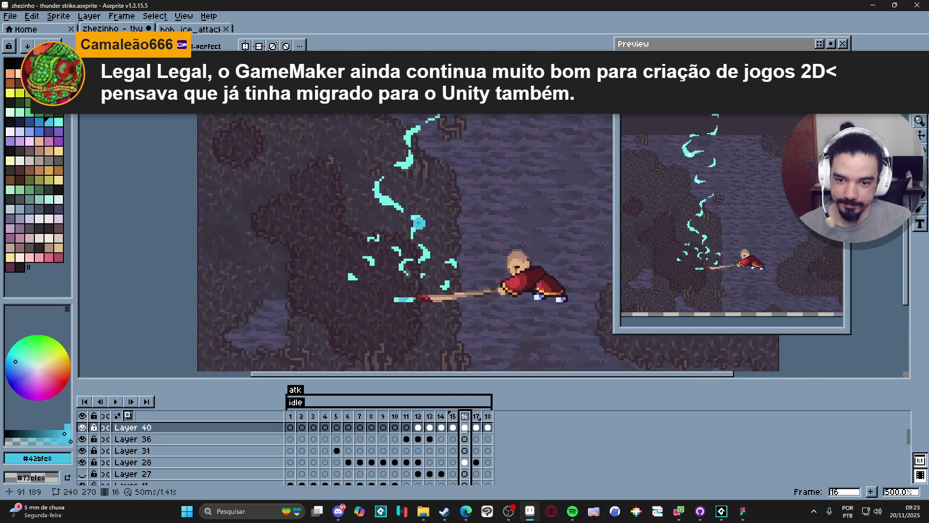
key("b")
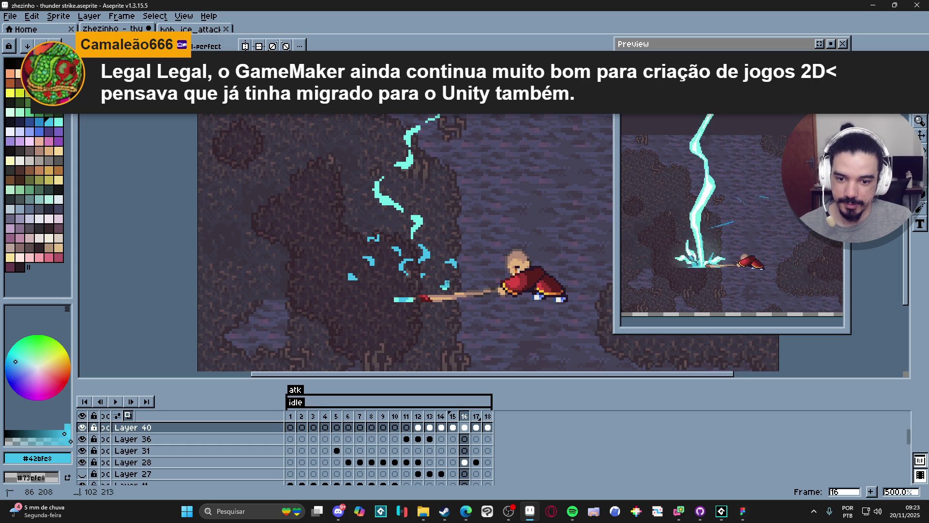
key("9")
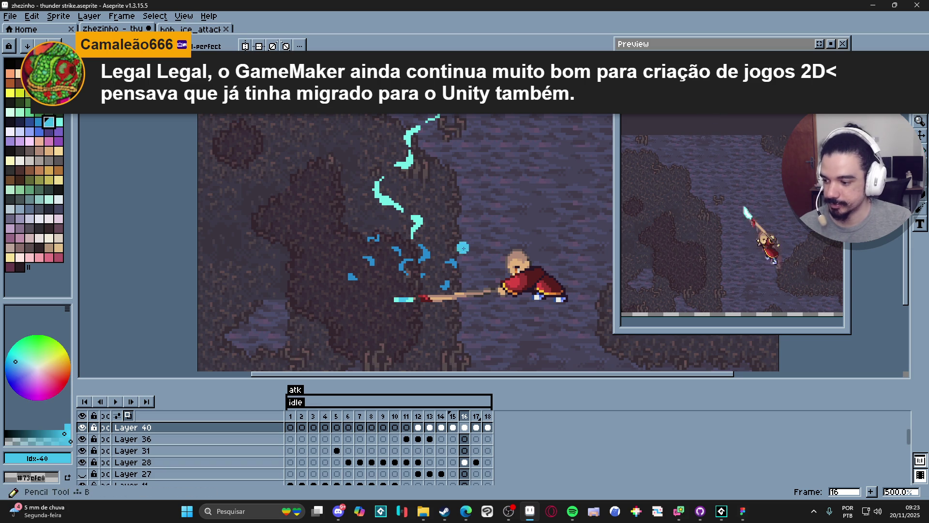
Zoom in on frame 16's scattered cyan crescent fragments to inspect them
scroll(464, 274, "up", 2)
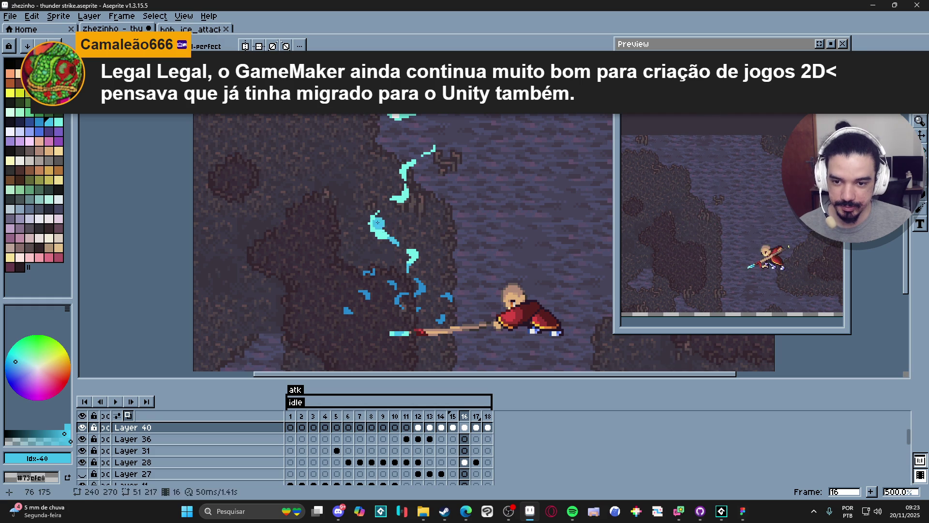
scroll(387, 221, "up", 2)
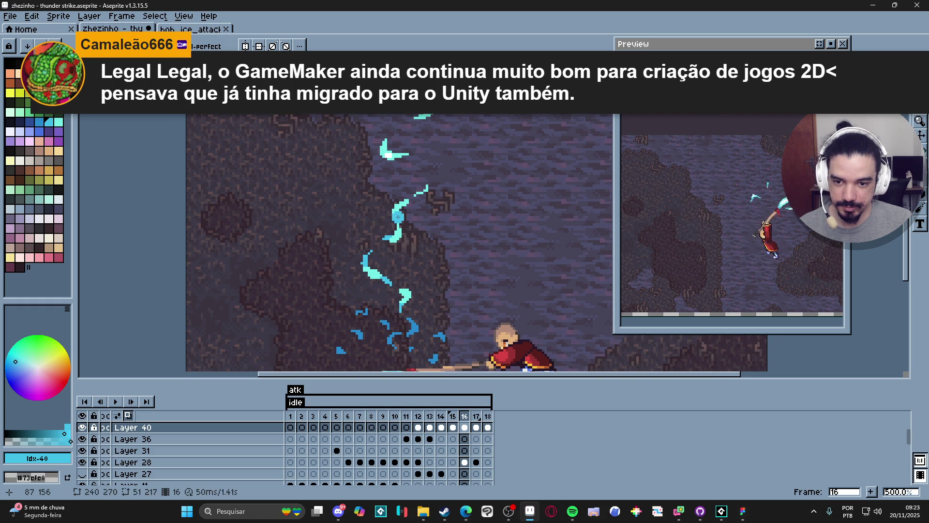
scroll(406, 216, "up", 3)
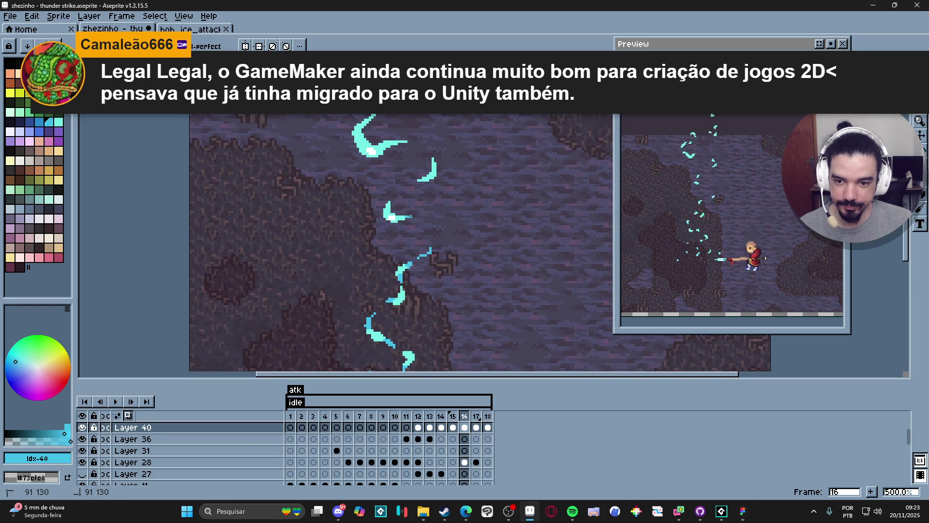
scroll(412, 183, "up", 3)
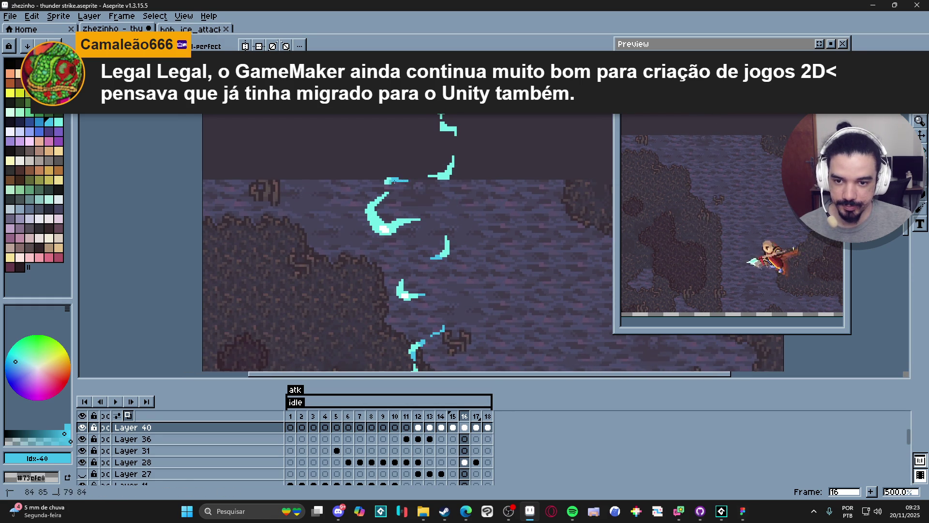
scroll(414, 183, "up", 2)
scroll(424, 224, "up", 1)
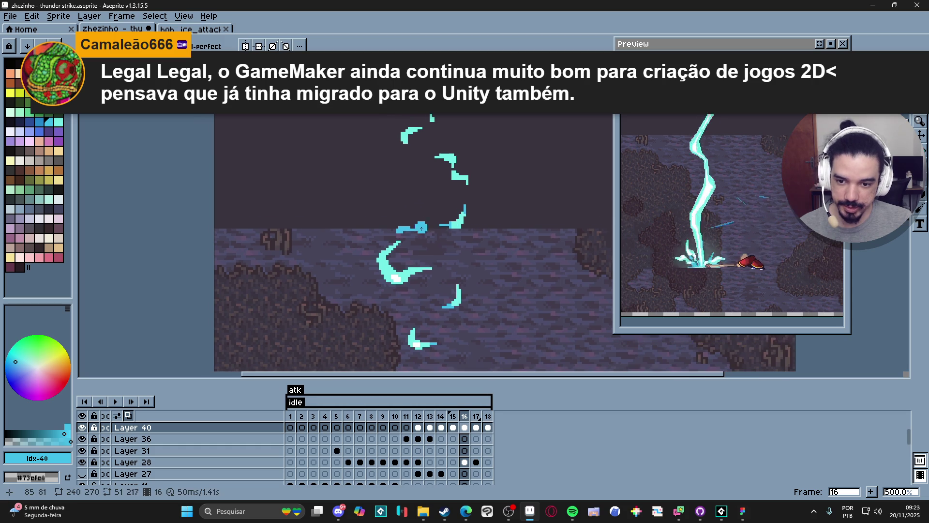
scroll(467, 230, "up", 2)
left_click_drag(454, 216, 449, 218)
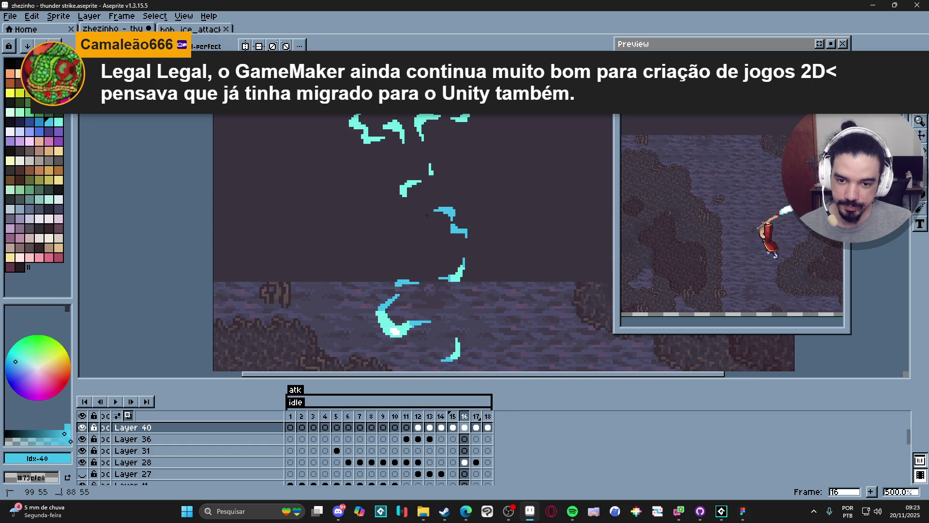
scroll(425, 169, "up", 3)
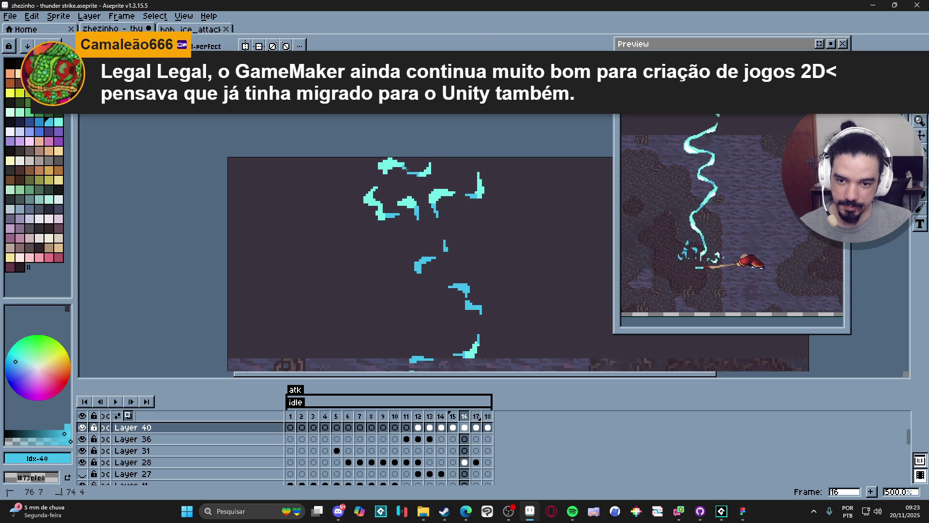
scroll(413, 213, "down", 1)
scroll(412, 214, "down", 3)
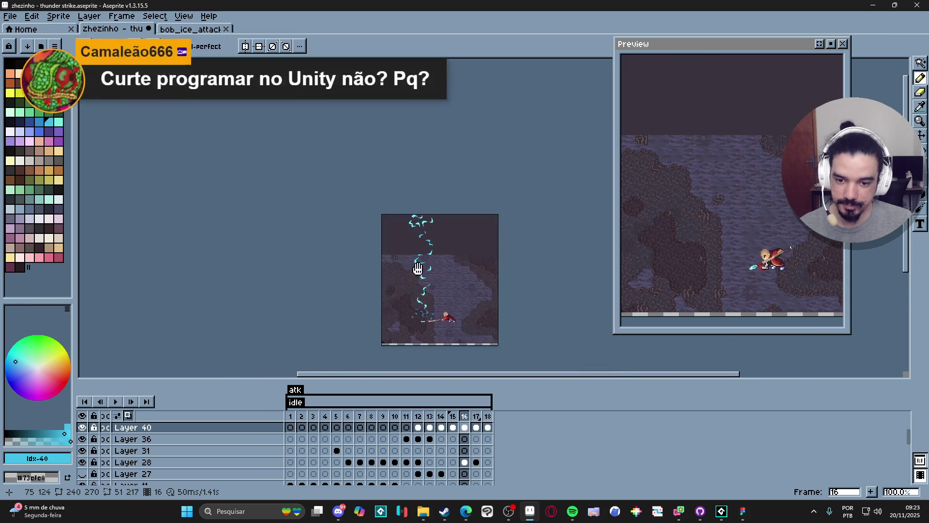
scroll(454, 334, "up", 2)
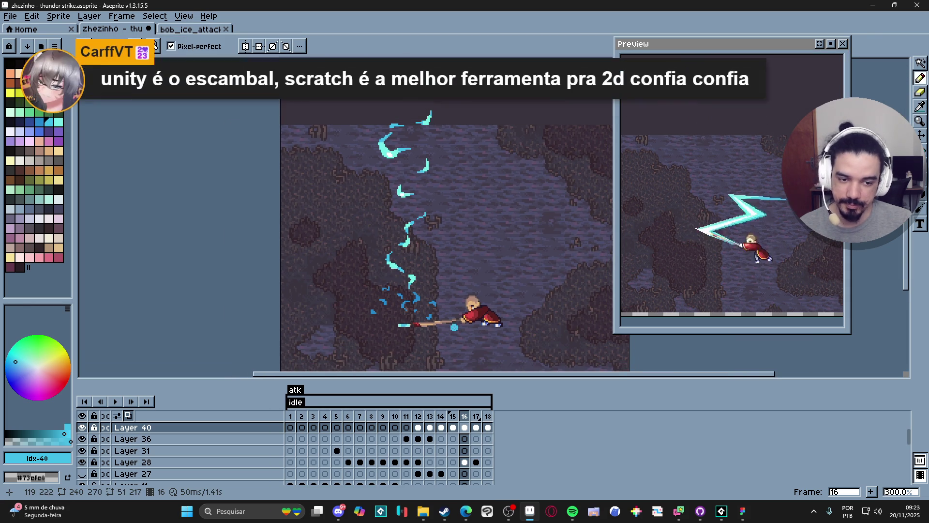
On frame 17, paint over a cyan spark with a deeper blue palette swatch
left_click(477, 426)
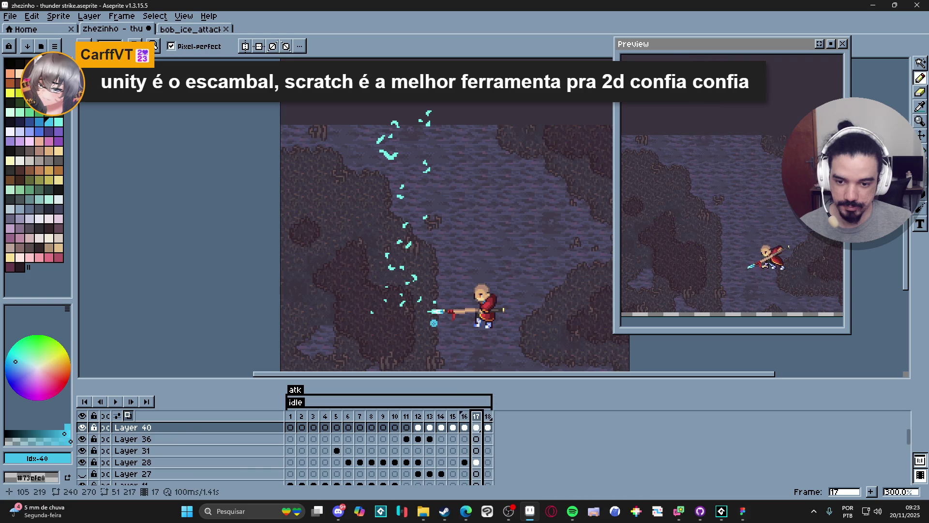
scroll(426, 301, "up", 1)
scroll(427, 301, "down", 1)
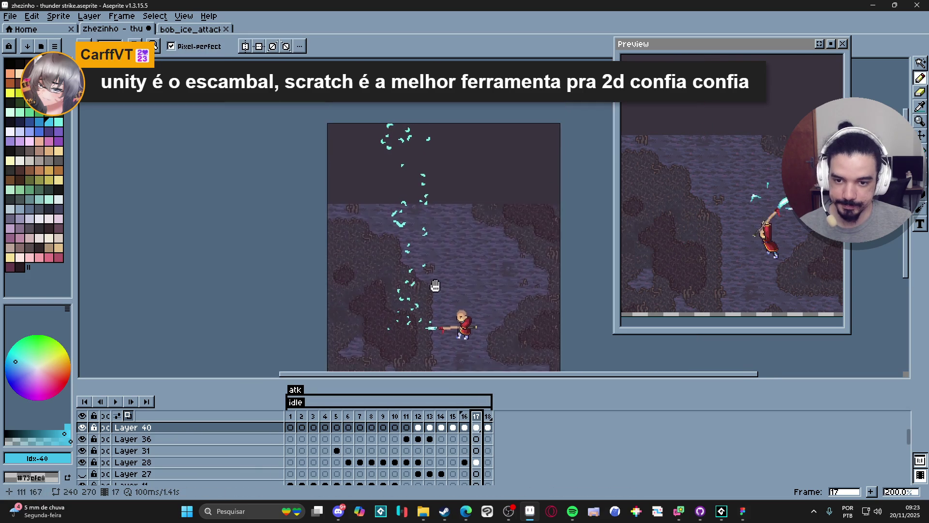
scroll(429, 233, "up", 1)
key("w")
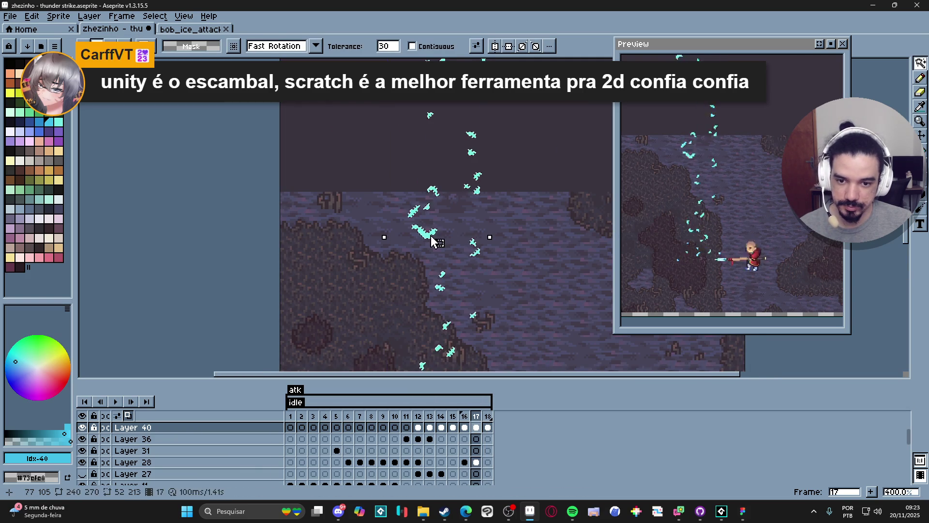
scroll(398, 162, "down", 2)
key("b")
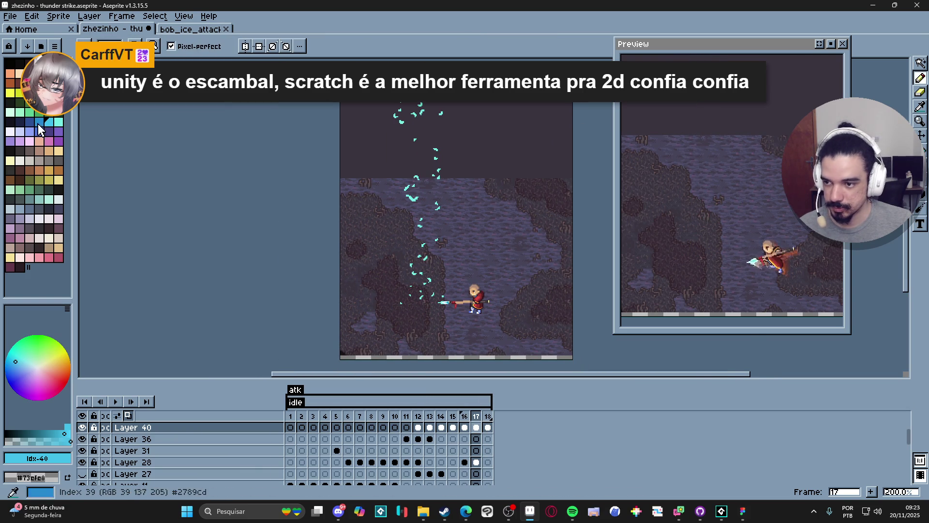
left_click(37, 124)
left_click_drag(361, 251, 354, 231)
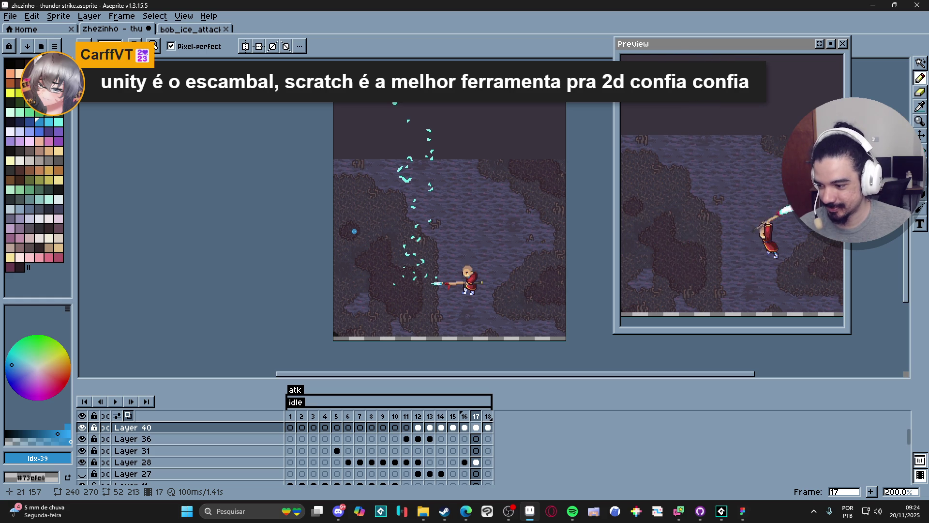
Zoom in and recolour more of frame 17's cyan spark pixels darker blue
scroll(417, 310, "up", 1)
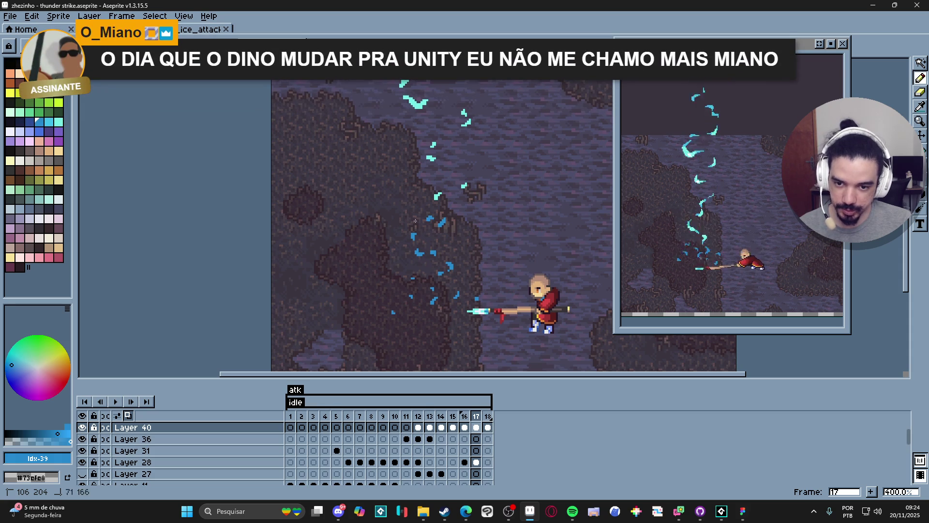
scroll(436, 247, "up", 3)
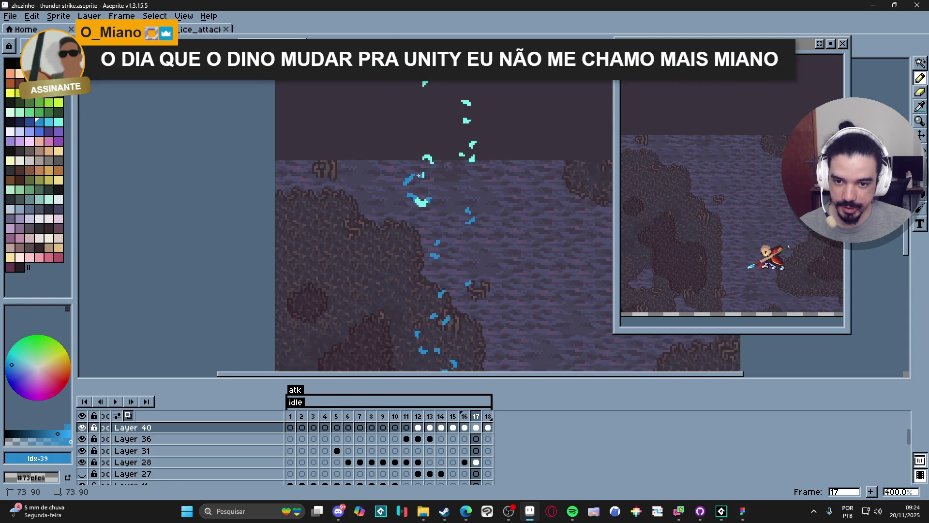
scroll(438, 180, "up", 1)
scroll(438, 180, "right", 1)
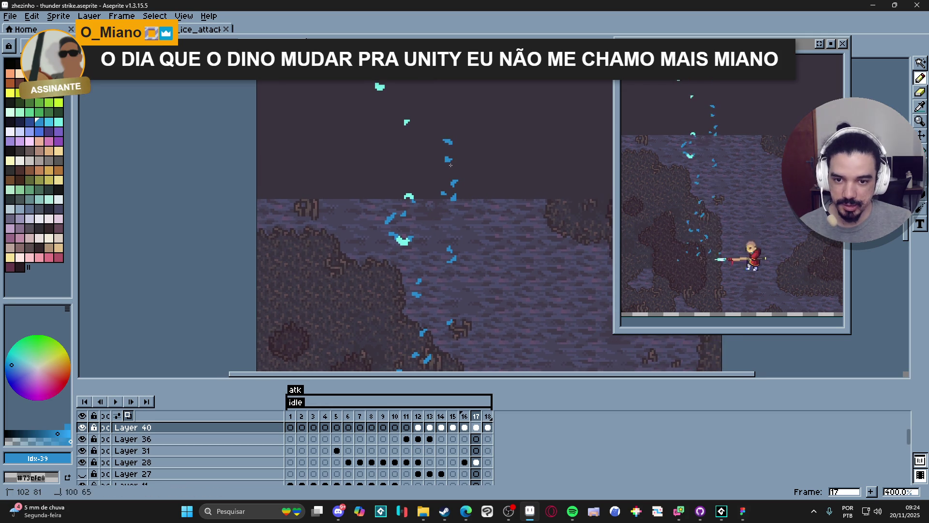
scroll(402, 233, "up", 3)
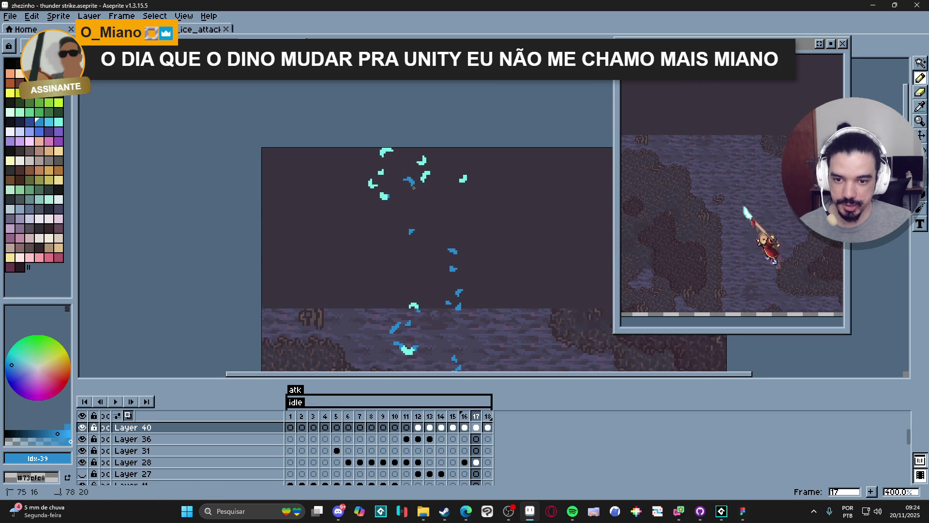
left_click_drag(424, 159, 424, 170)
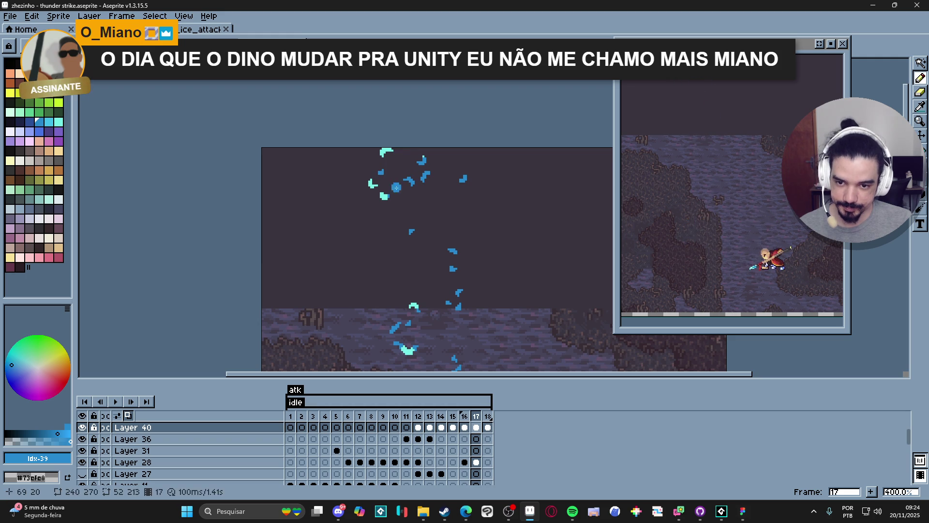
scroll(422, 164, "down", 2)
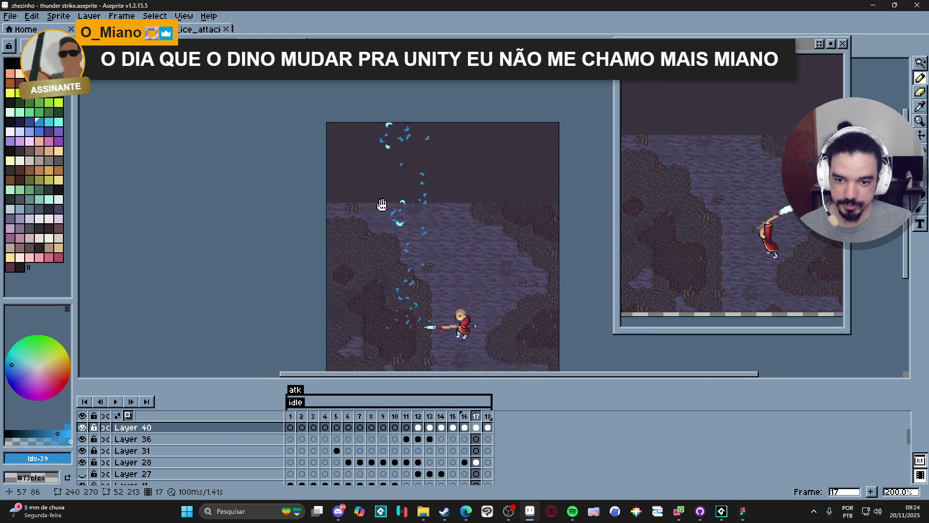
scroll(403, 194, "up", 1)
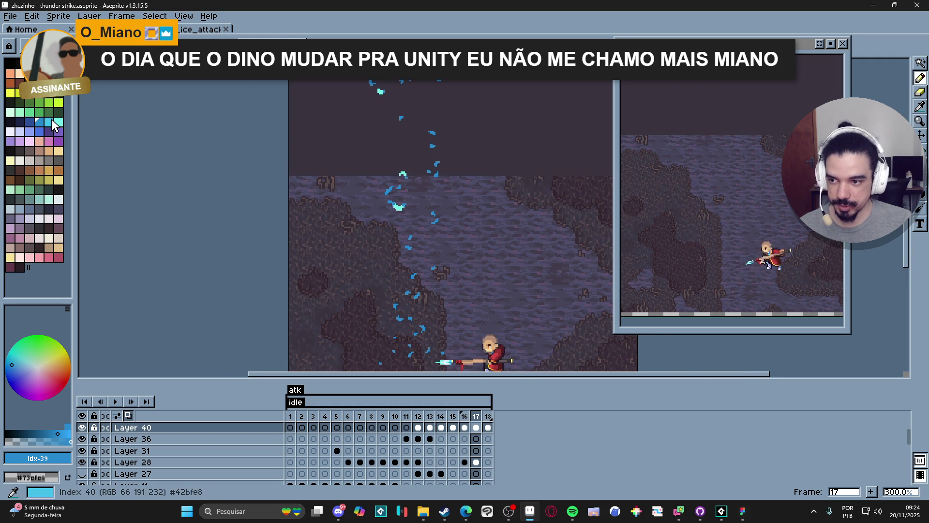
scroll(415, 173, "up", 3)
scroll(415, 173, "down", 2)
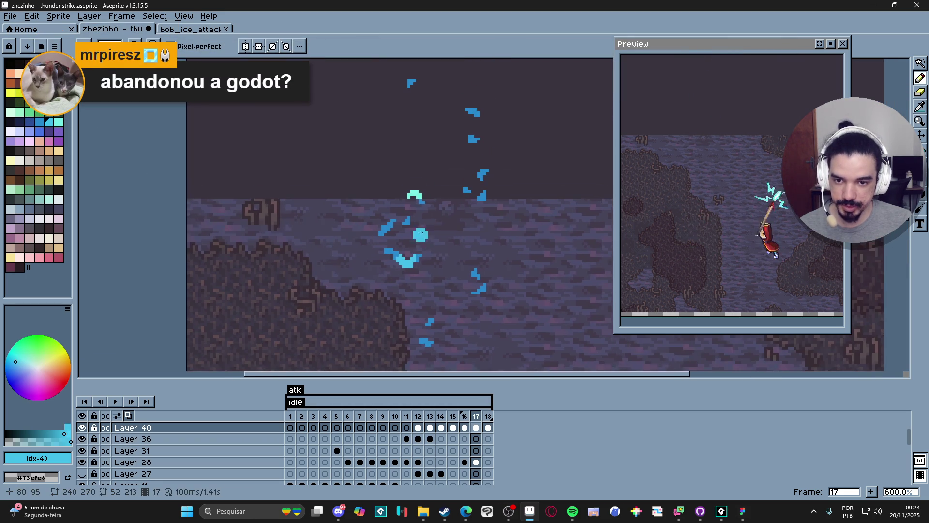
scroll(402, 268, "up", 2)
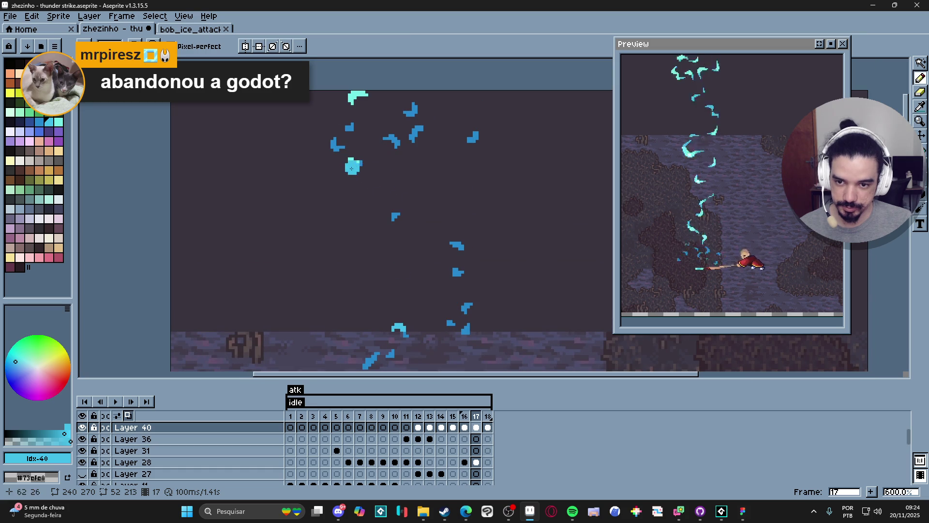
scroll(359, 195, "up", 3)
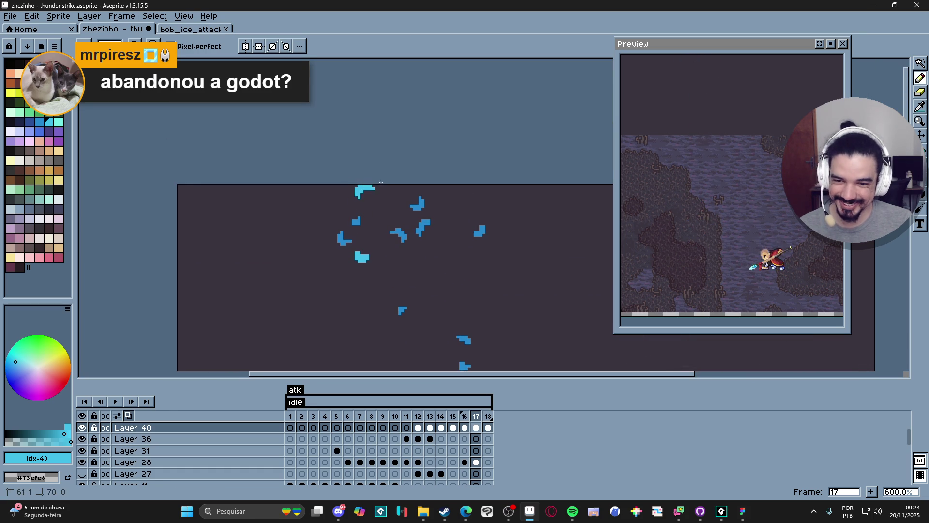
scroll(383, 186, "down", 2)
scroll(411, 168, "up", 1)
scroll(412, 168, "down", 3)
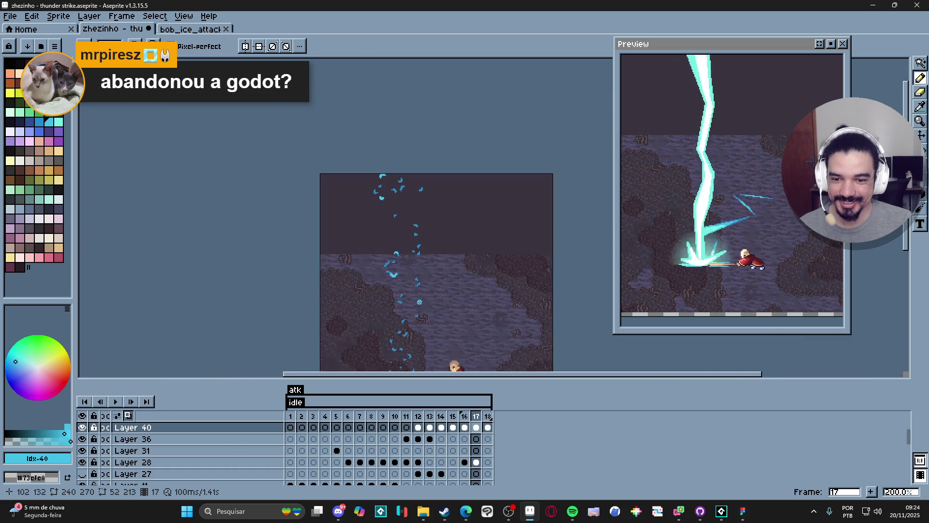
On frame 18, Magic Wand-select the cyan spark pixels, then deselect and return to Pencil
left_click(489, 426)
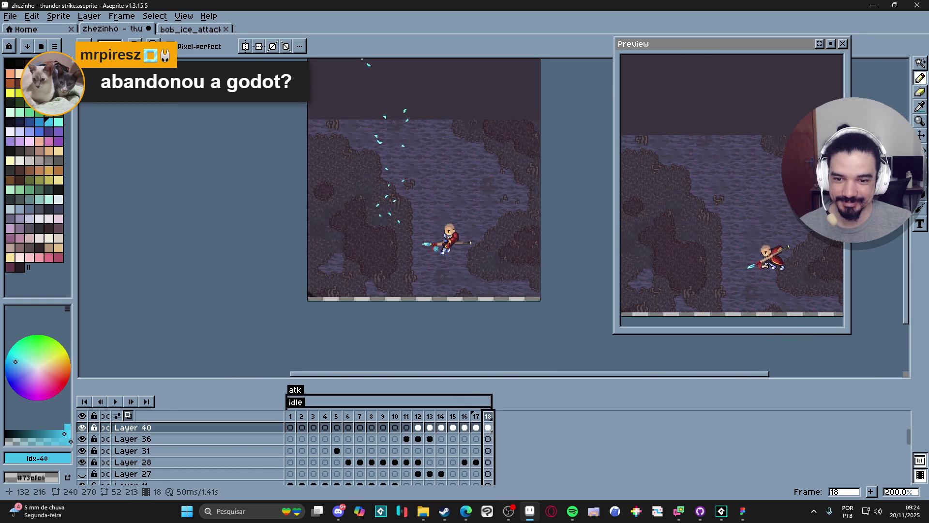
left_click(40, 125)
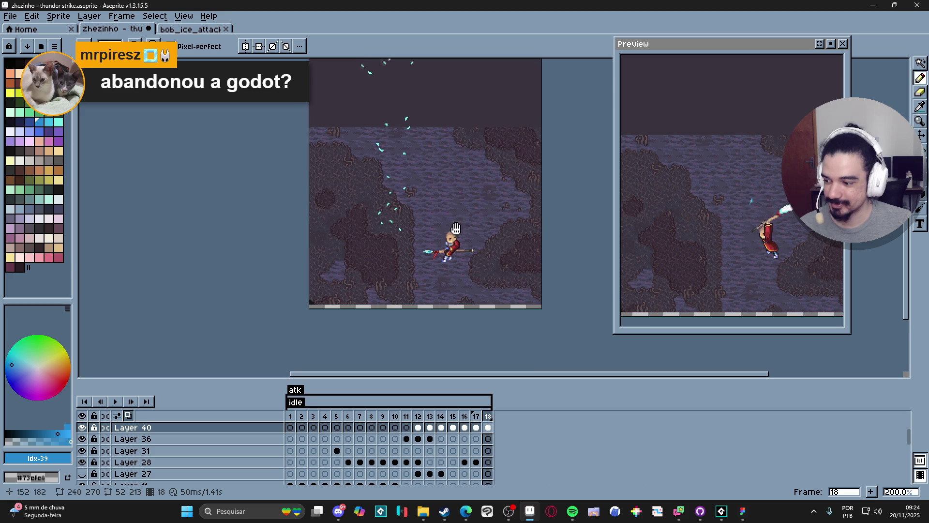
left_click_drag(450, 205, 452, 242)
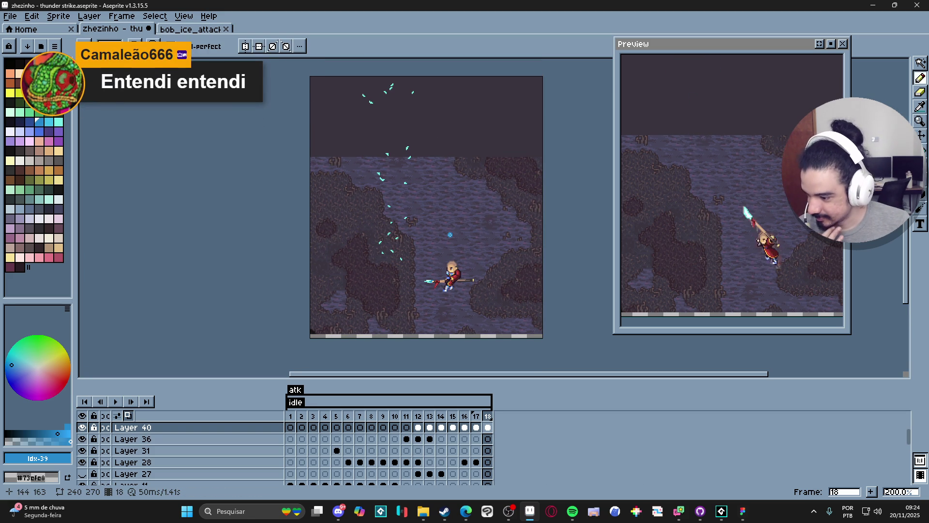
scroll(404, 184, "up", 5)
key("w")
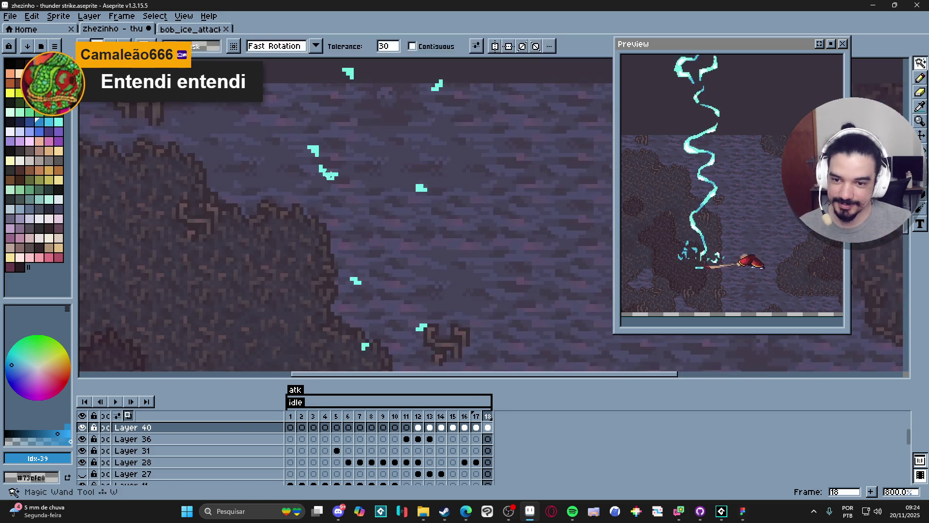
left_click(331, 175)
scroll(331, 219, "down", 6)
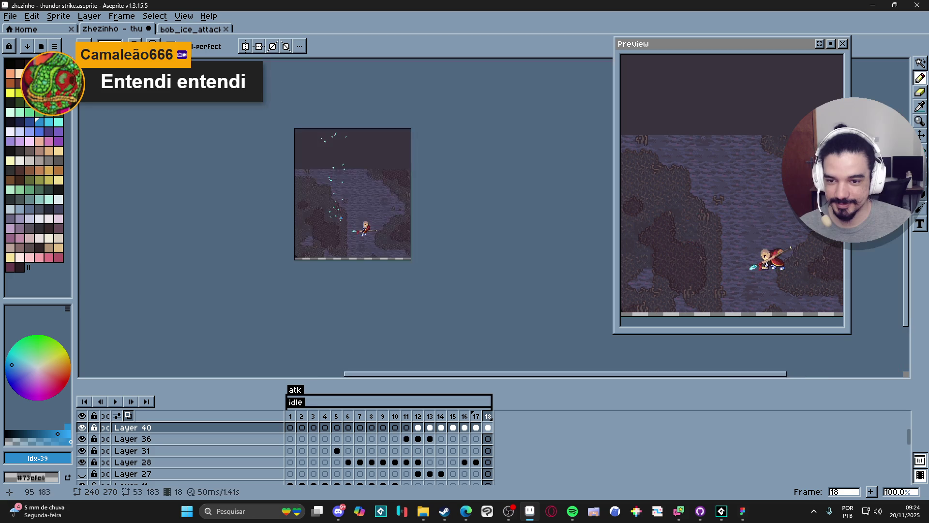
scroll(332, 219, "up", 4)
key("ctrl+d")
key("b")
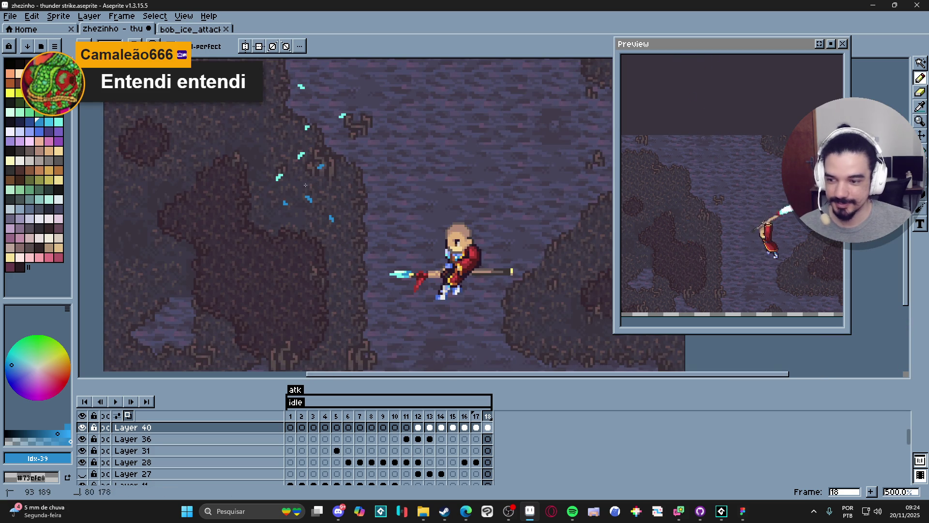
Pan up over frame 18's higher sparks and save the thunder strike file
left_click_drag(287, 207, 306, 297)
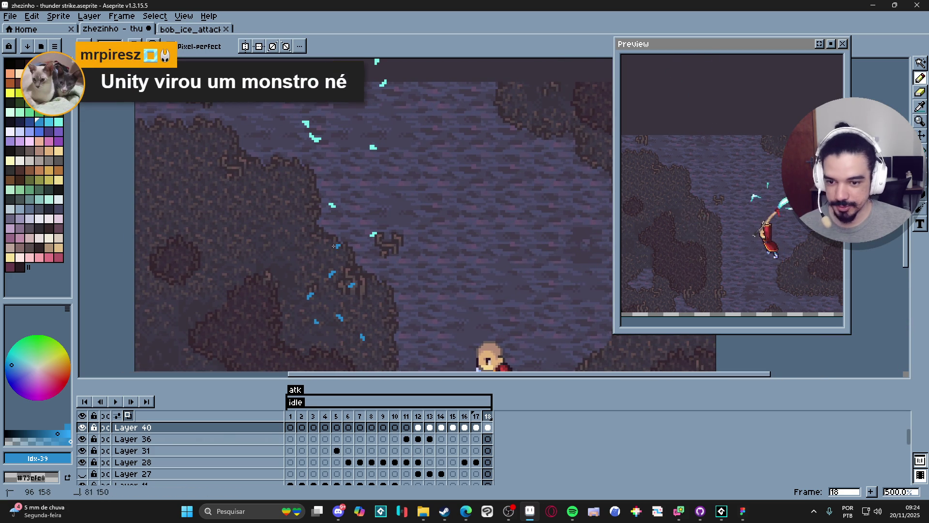
left_click_drag(388, 149, 405, 219)
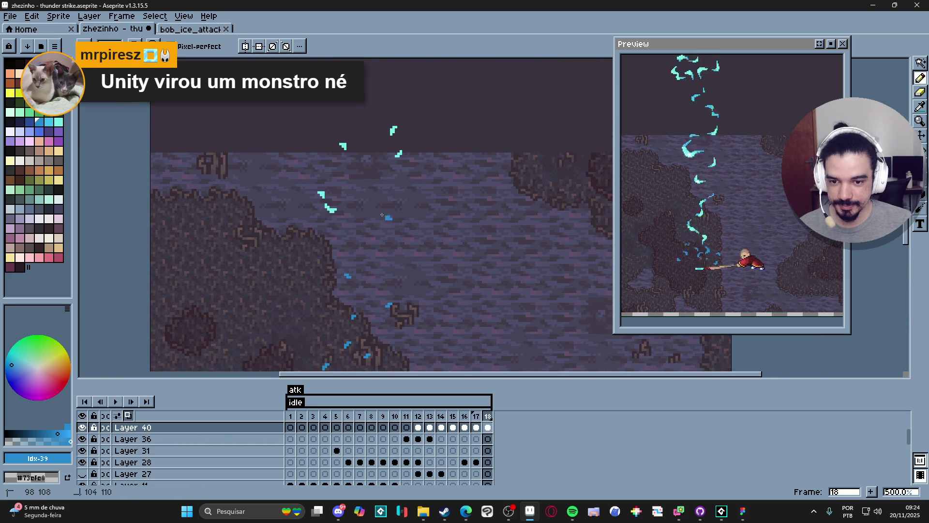
left_click_drag(335, 208, 383, 293)
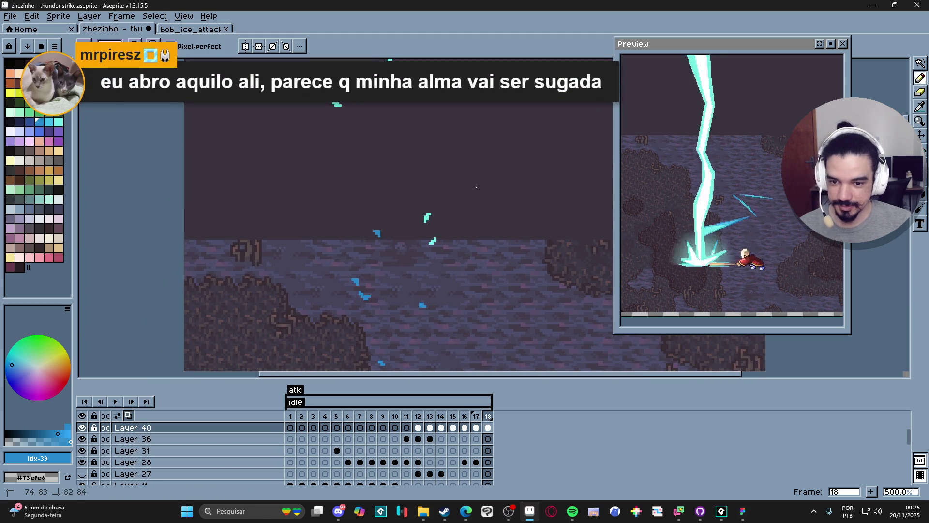
left_click_drag(385, 178, 407, 322)
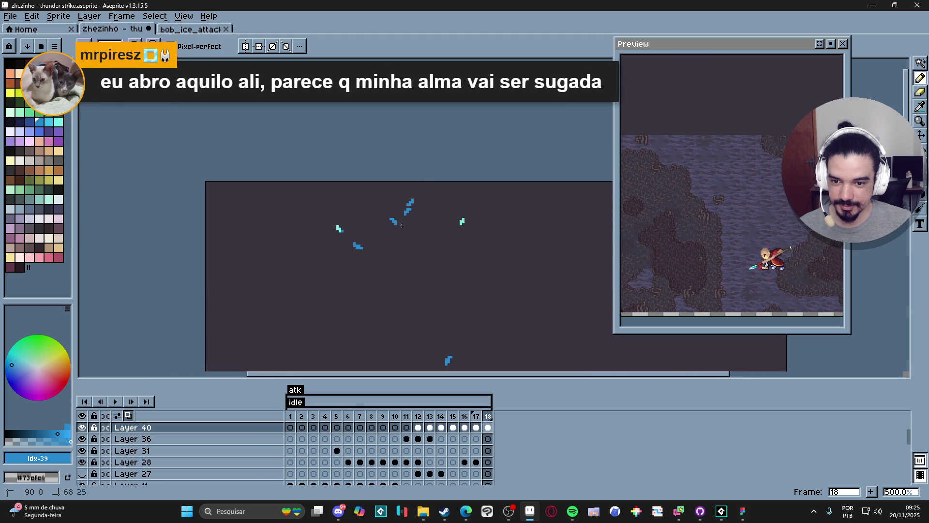
scroll(376, 225, "down", 4)
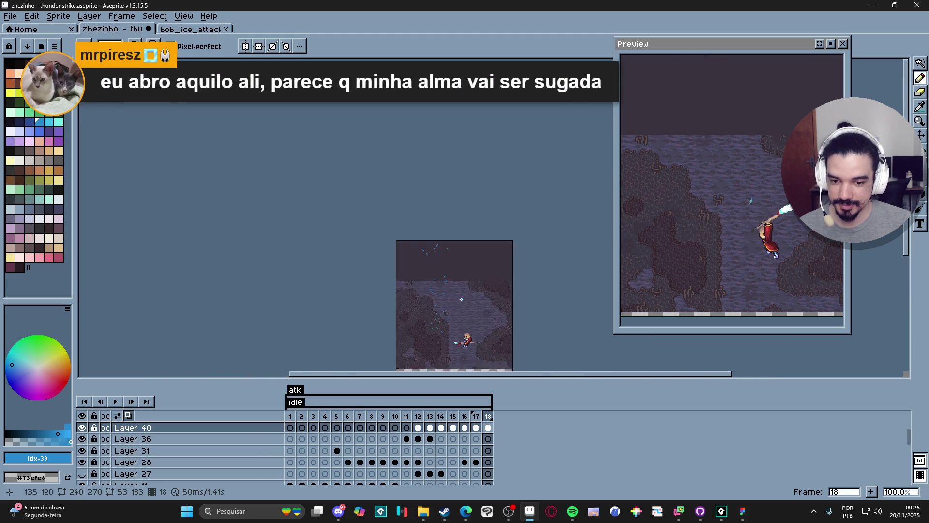
scroll(422, 262, "up", 1)
key("ctrl+s")
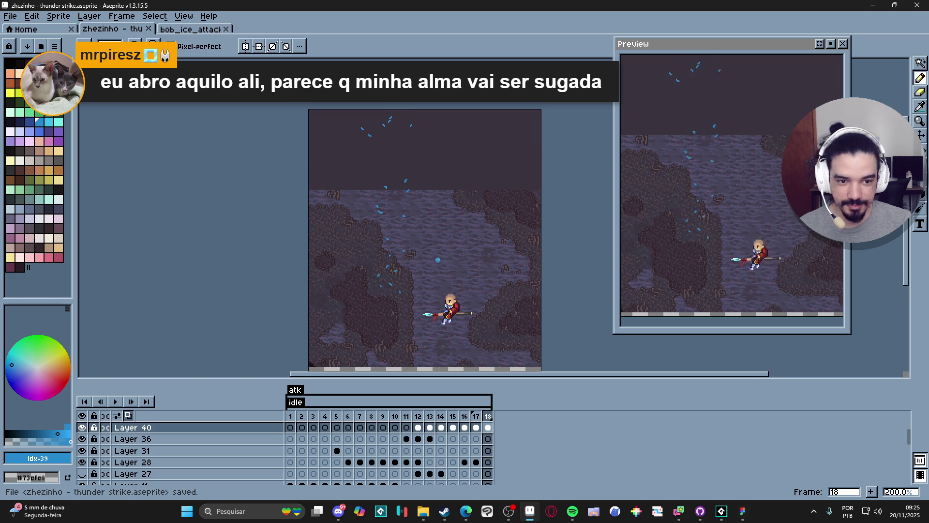
scroll(743, 235, "down", 1)
scroll(739, 215, "up", 1)
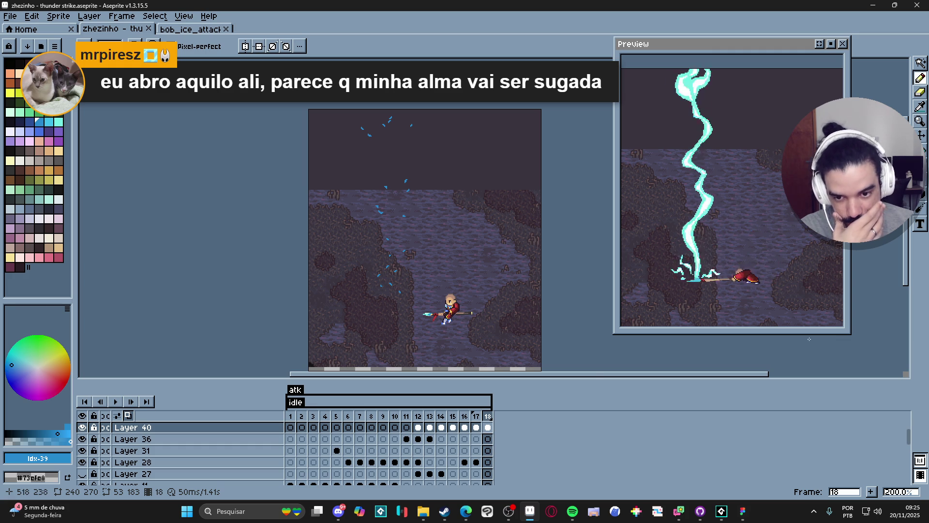
Review the lightning bolt across frames 11–13, then jump to frame 6 of Layer 28
left_click(418, 417)
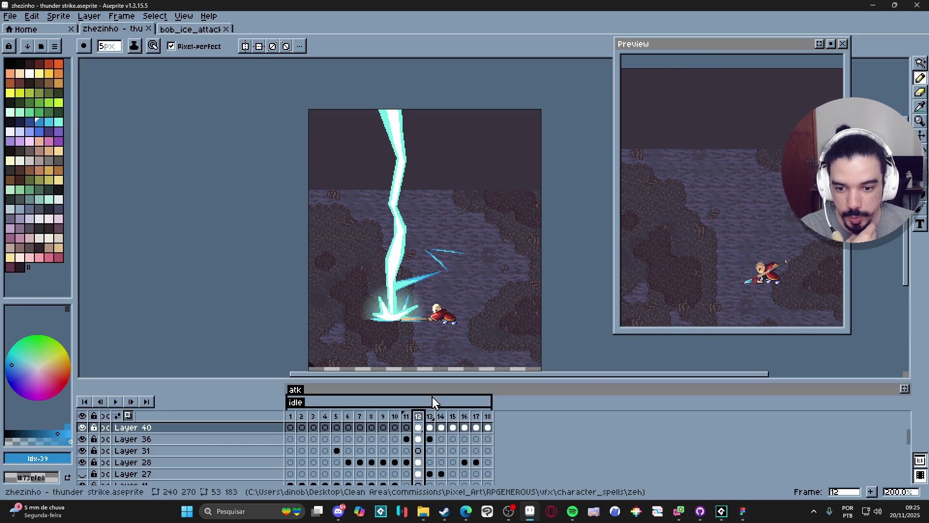
left_click(431, 417)
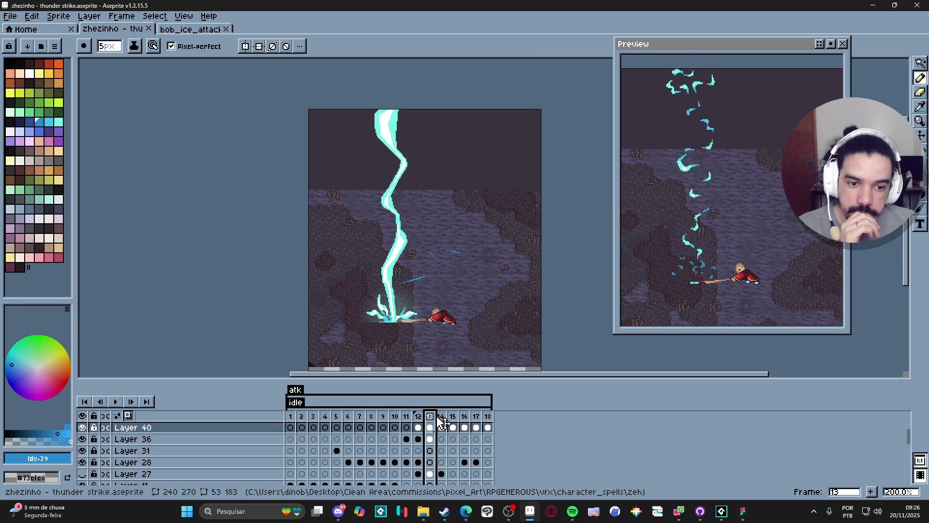
scroll(455, 311, "down", 1)
scroll(455, 311, "up", 1)
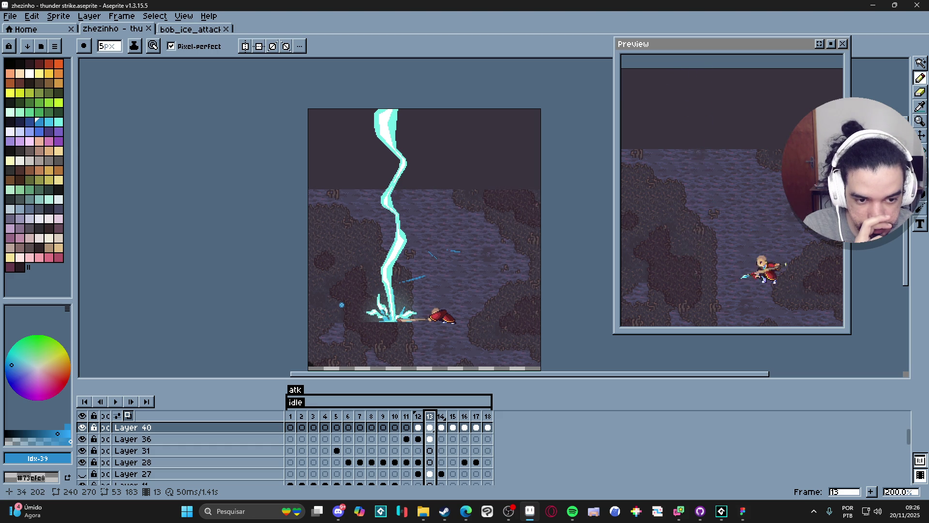
scroll(342, 305, "down", 2)
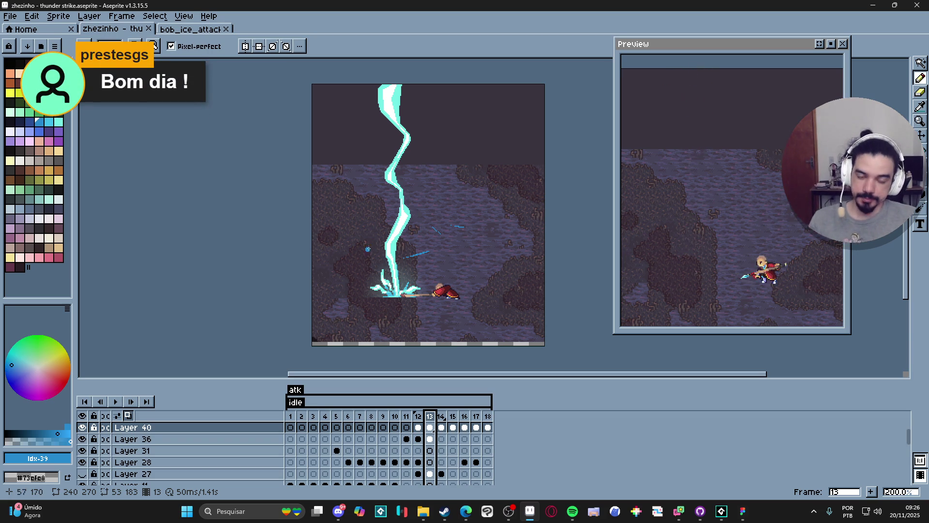
left_click_drag(422, 218, 419, 210)
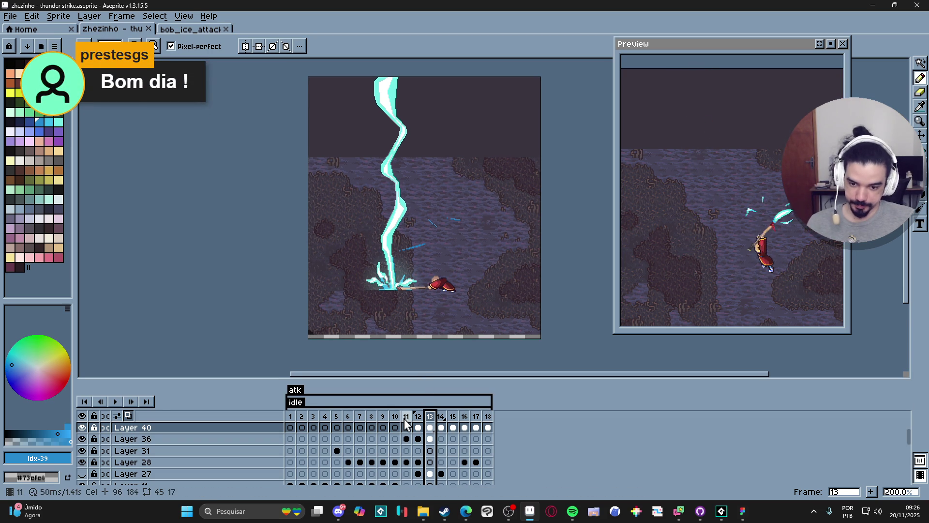
left_click(406, 424)
left_click(418, 416)
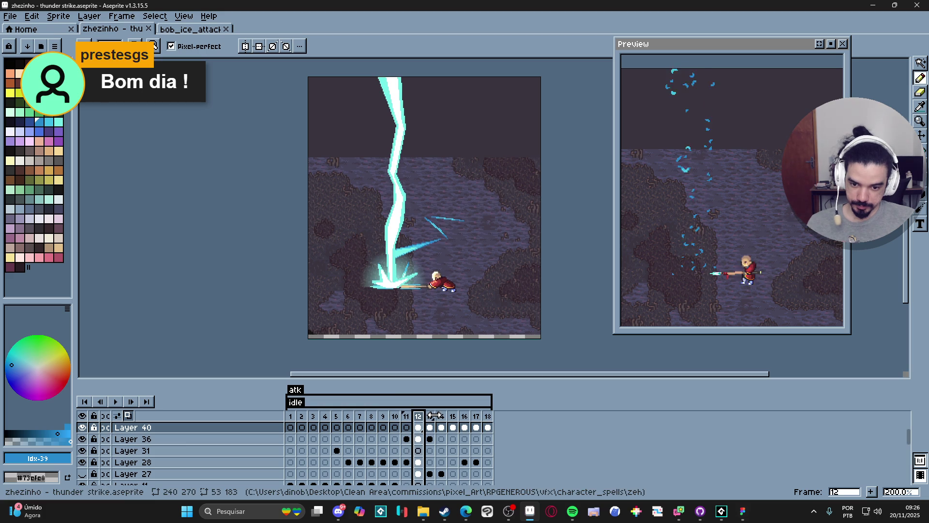
left_click(432, 416)
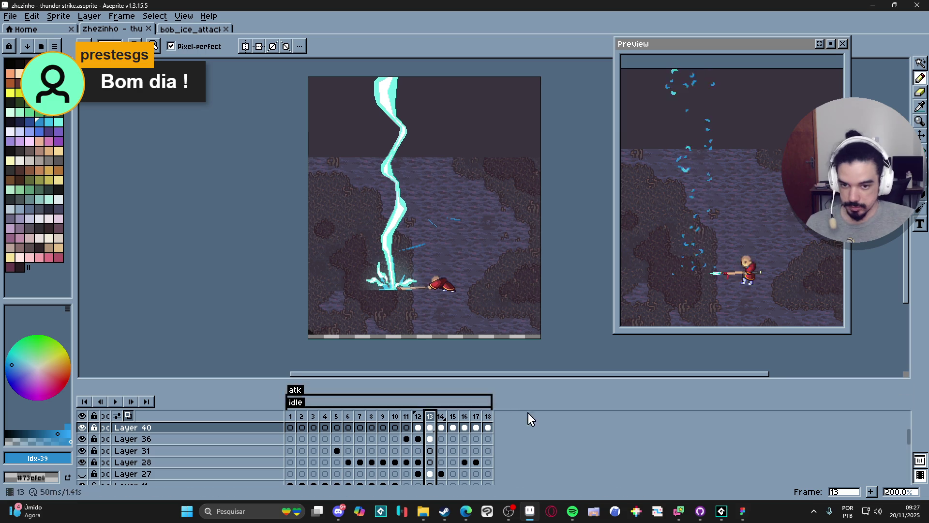
left_click_drag(404, 326, 401, 323)
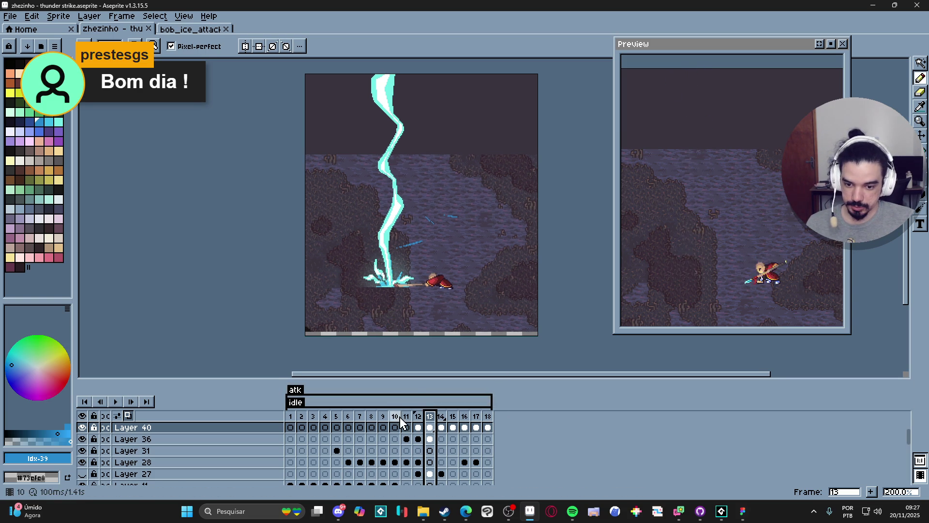
left_click(350, 464)
Copy Layer 40's lightning cels spanning frames 12–18
left_click(360, 464)
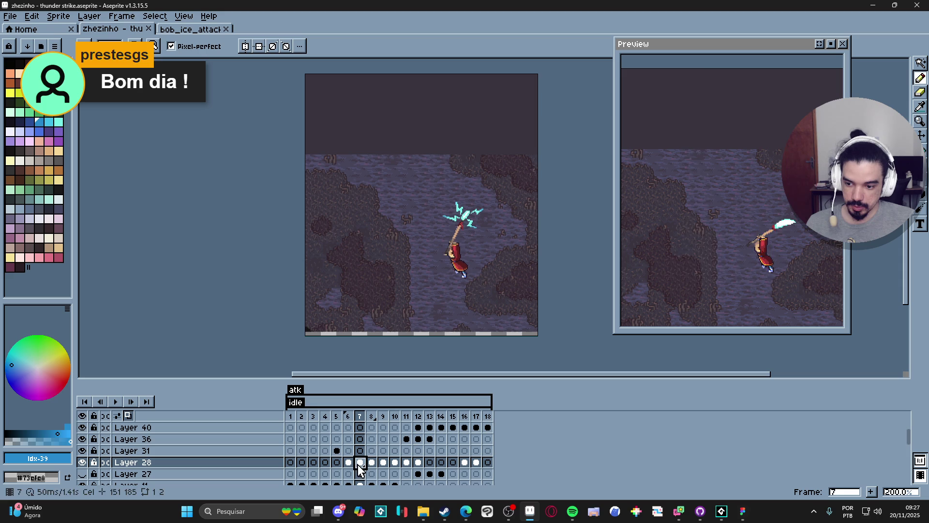
left_click(418, 428)
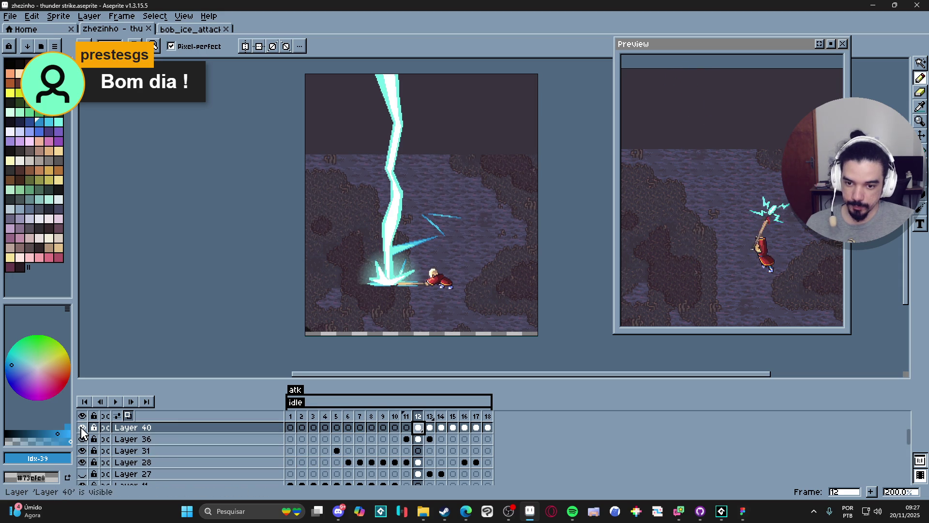
left_click_drag(420, 432, 488, 432)
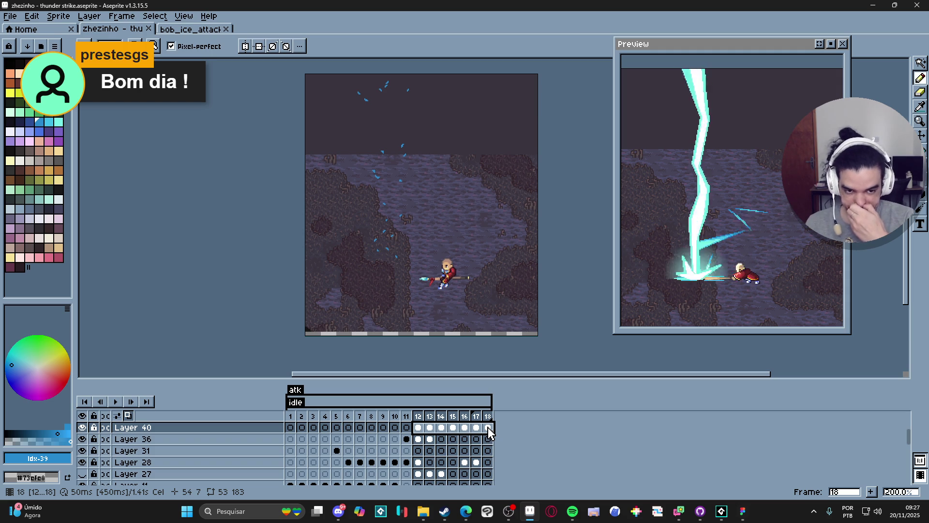
key("ctrl+c")
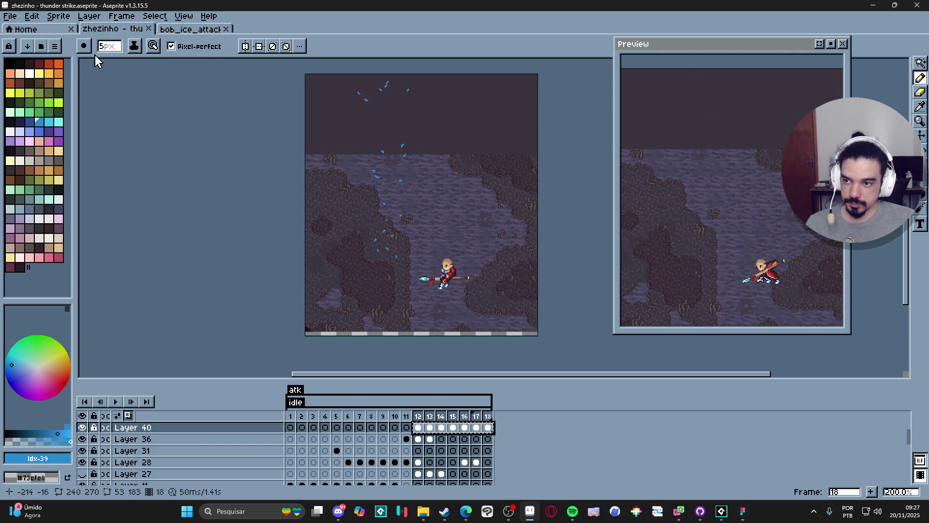
Create a new 309×463 sprite with File > New Sprite
key("alt+f")
key("n")
left_click(420, 361)
Paste the seven lightning frames into Sprite-0004 and return to frame 1
key("ctrl+v")
left_click(292, 404)
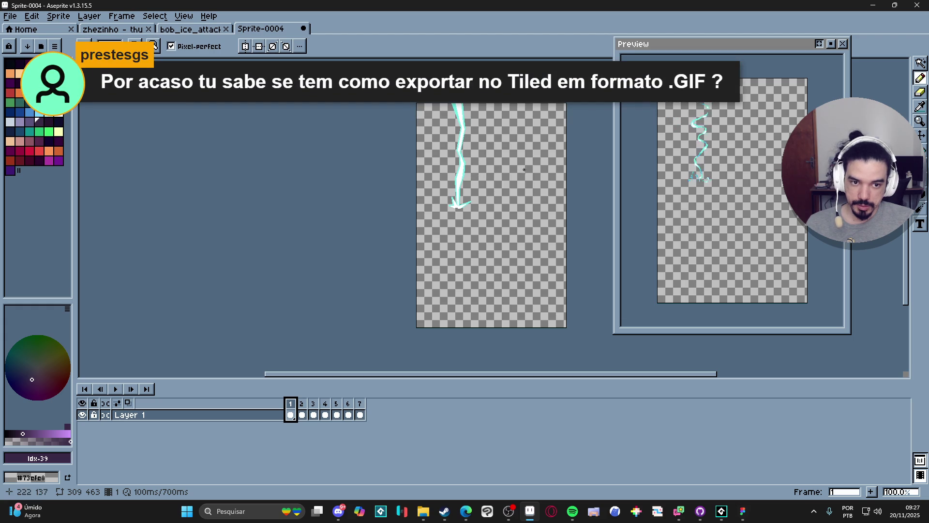
scroll(513, 179, "up", 1)
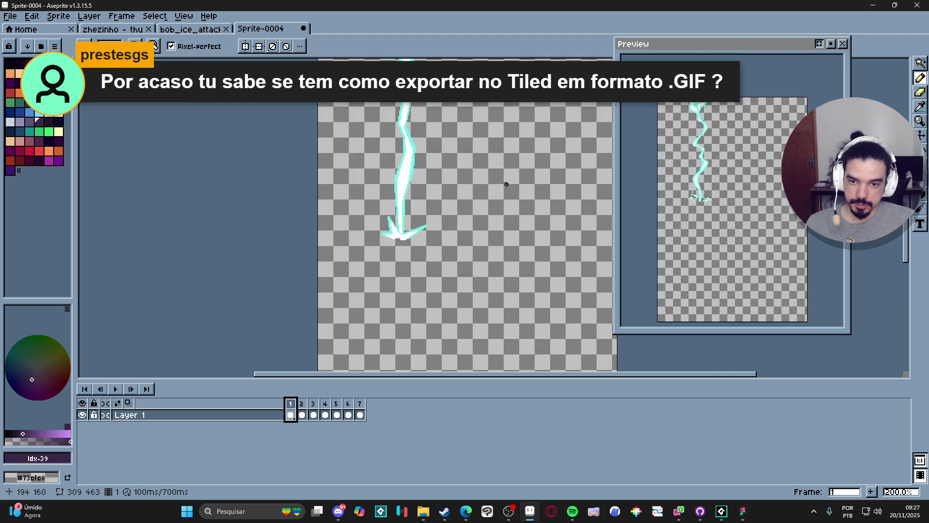
scroll(435, 203, "down", 1)
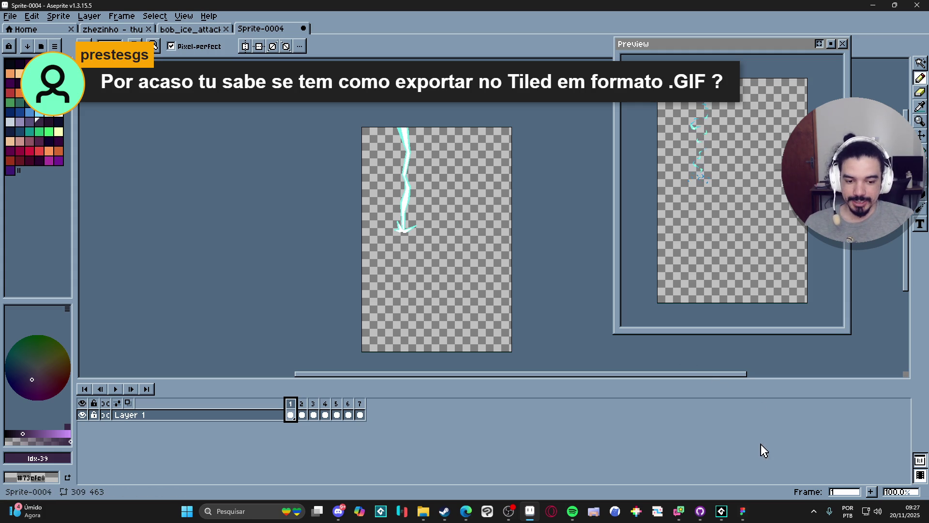
Launch Tiled and review the map's Export As file types, then cancel the export
left_click(262, 512)
type("tiled")
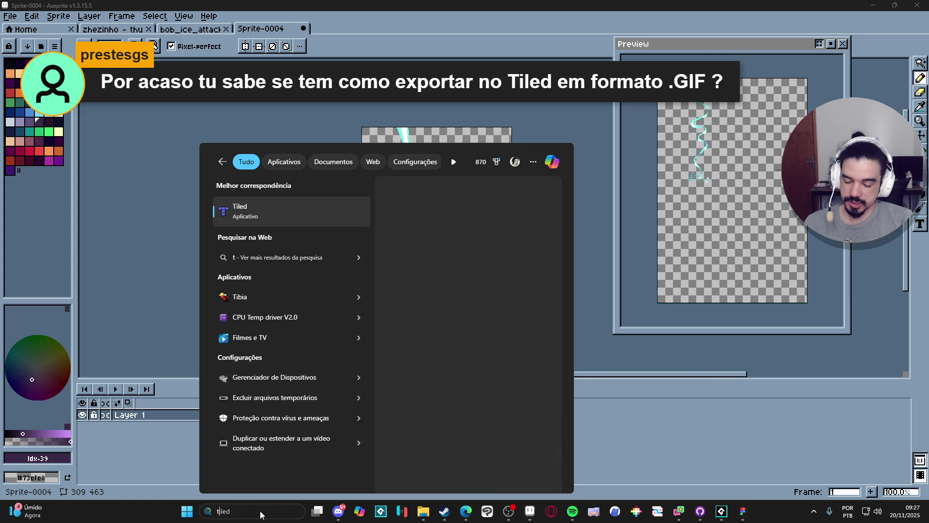
key("Return")
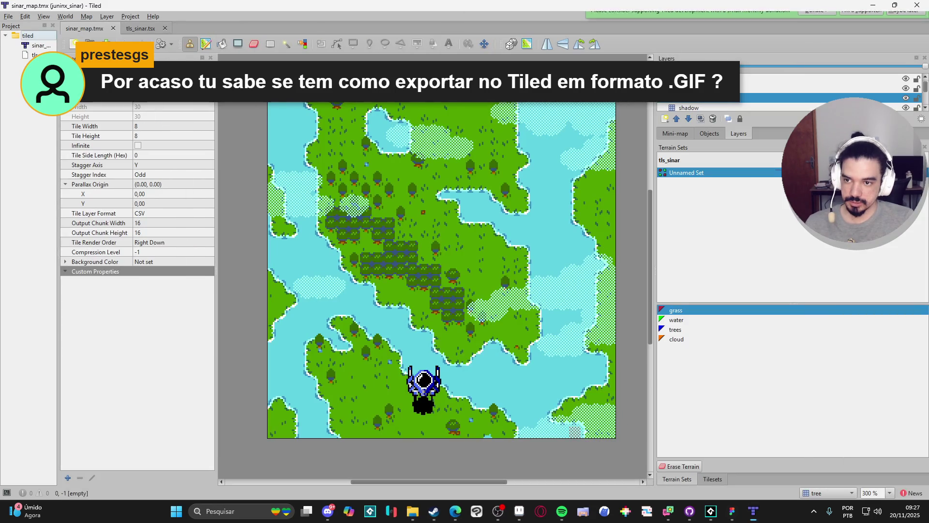
left_click(8, 16)
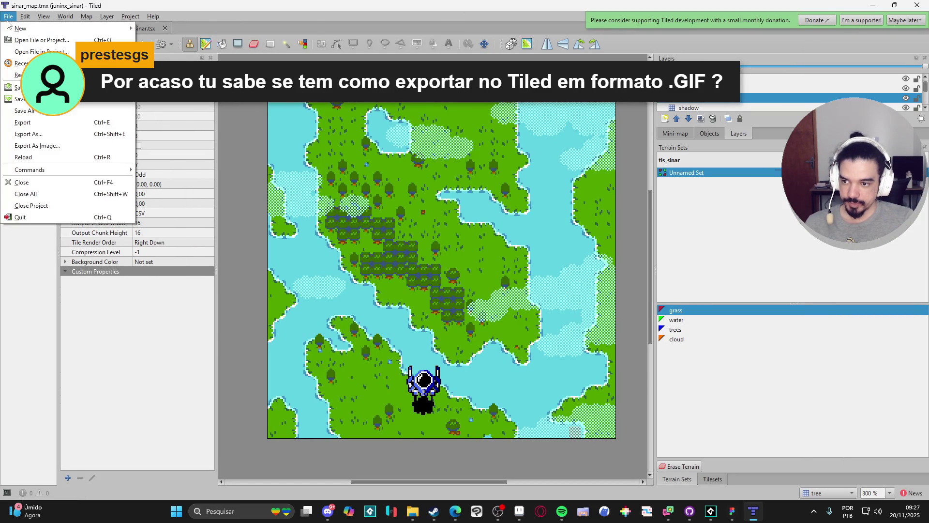
left_click(80, 138)
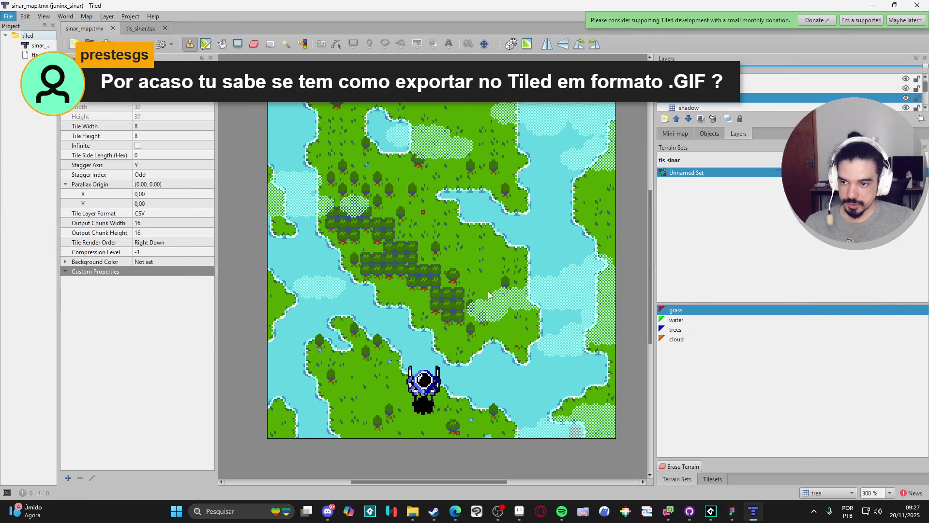
left_click(884, 447)
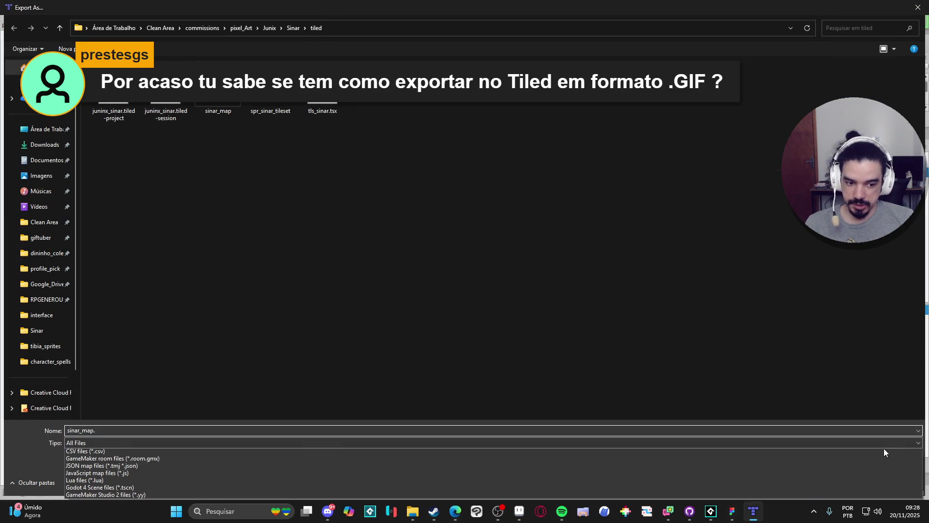
left_click(881, 447)
left_click(912, 479)
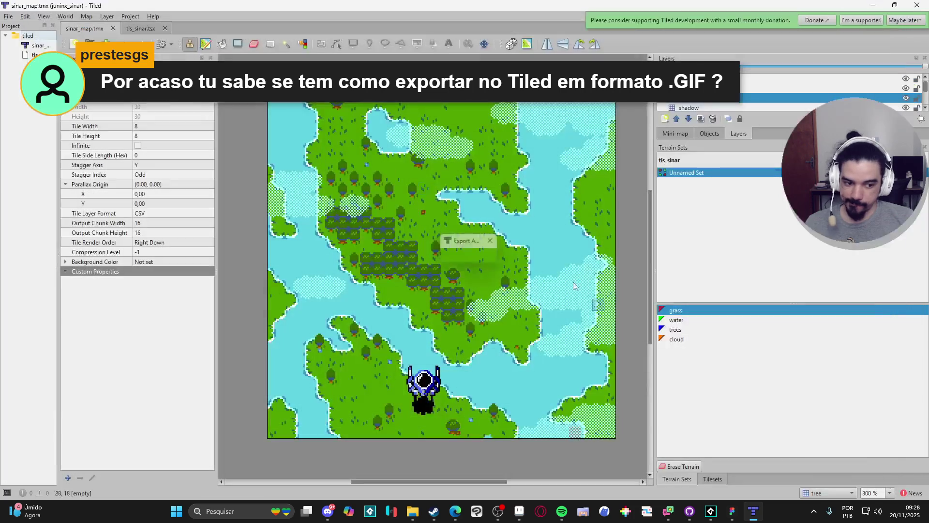
Check the image file types offered by Export As Image, cancel both dialogs, and return to Aseprite
left_click(8, 16)
left_click(72, 147)
left_click(512, 183)
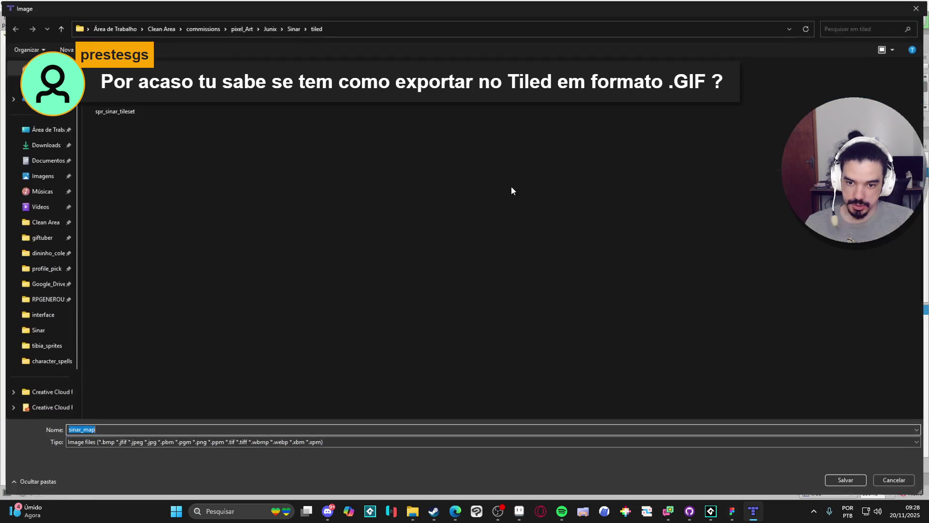
left_click(362, 443)
left_click(361, 443)
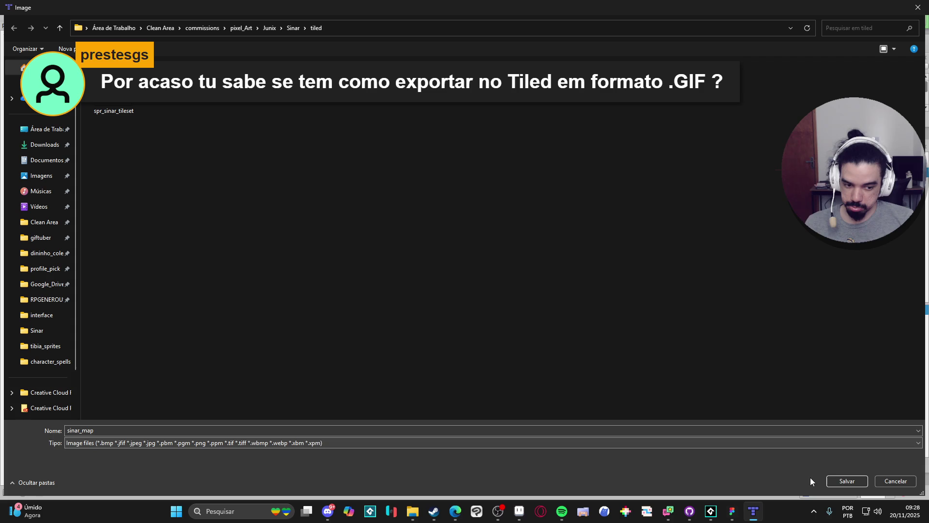
left_click(896, 481)
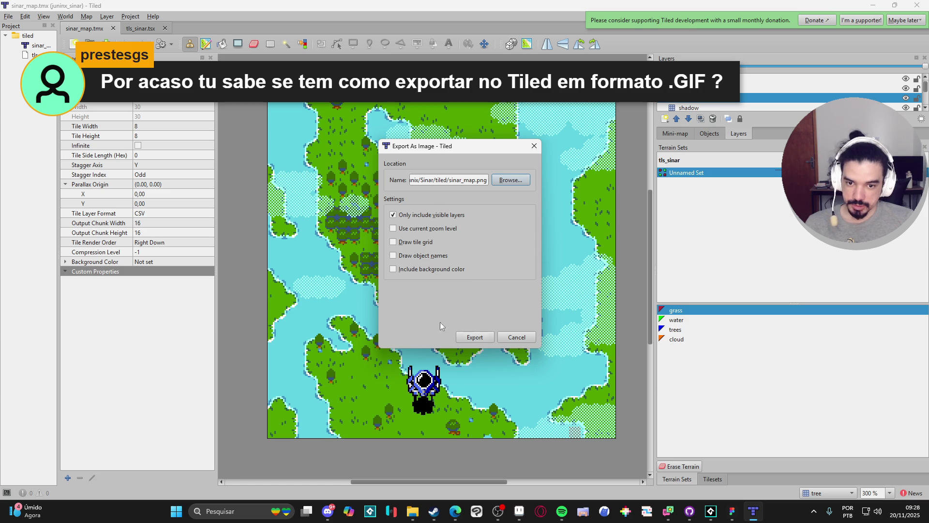
left_click(517, 335)
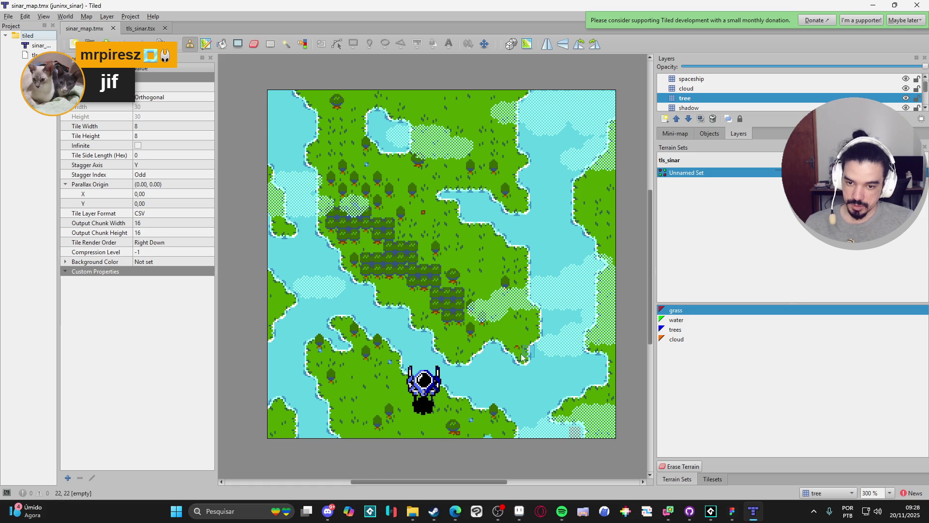
left_click(874, 5)
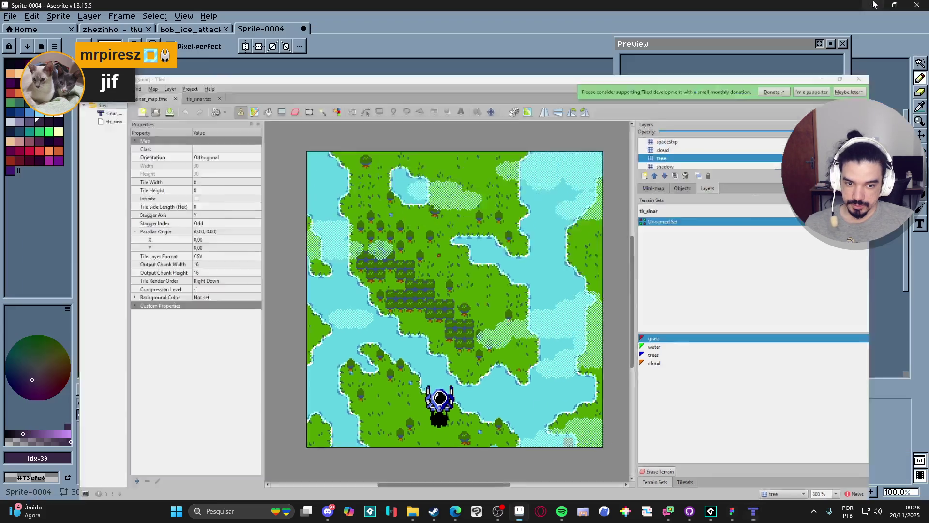
Trim Sprite-0004 to 59×219 so the canvas tightly frames the cyan lightning bolt
left_click(58, 16)
left_click(107, 117)
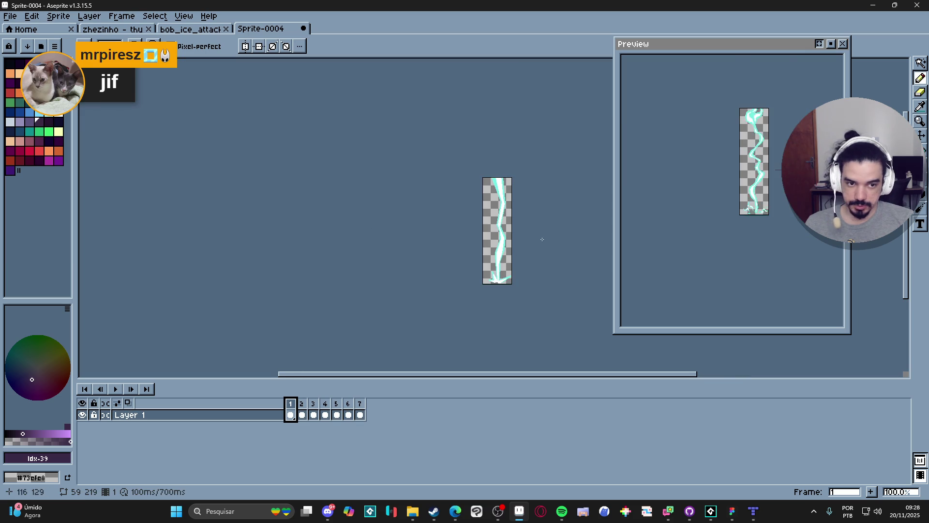
scroll(742, 162, "up", 1)
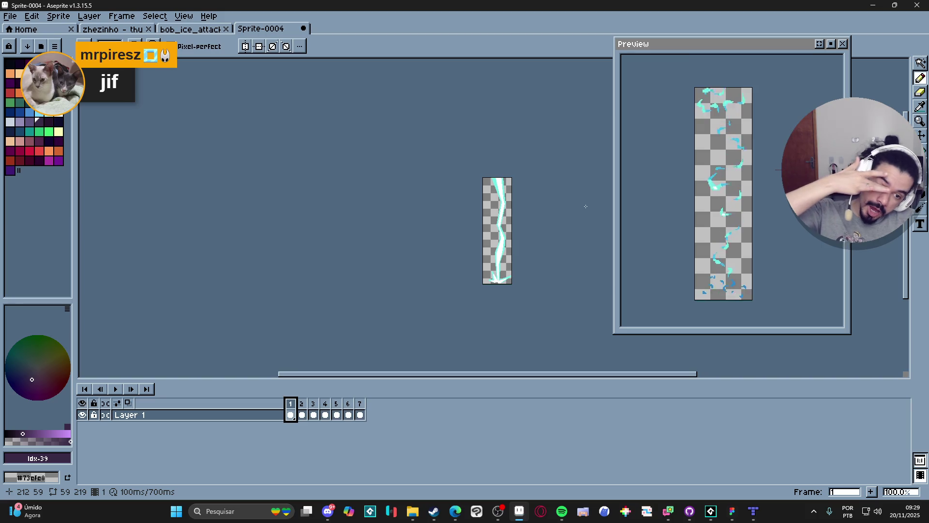
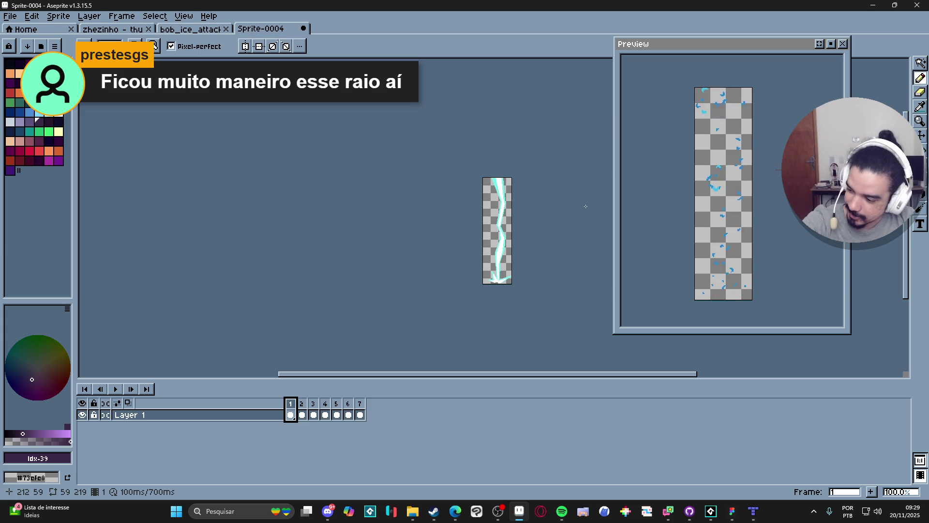
Zoom the 7-frame lightning bolt canvas to 200% and bring up File > Save As
mouse_move(470, 242)
left_mouse_down()
mouse_move(442, 258)
mouse_move(455, 286)
left_mouse_up()
scroll(492, 288, "up", 1)
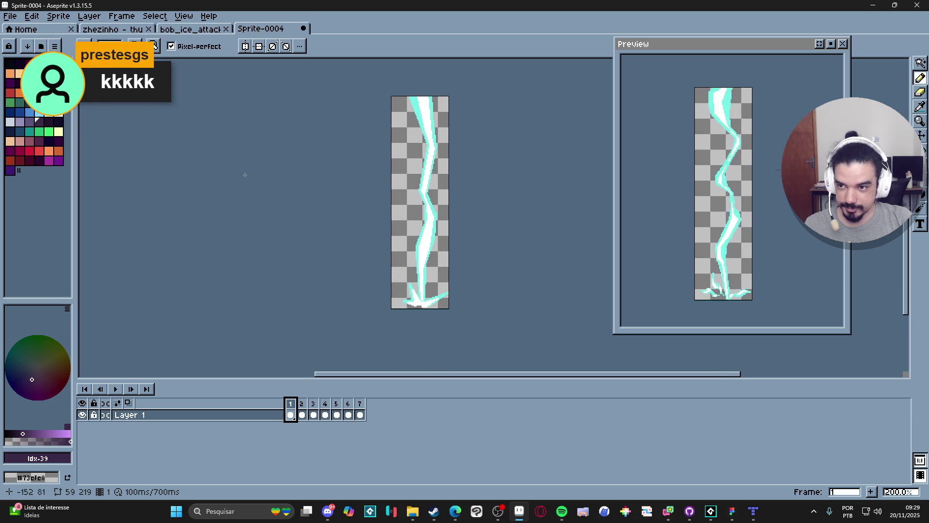
left_click(17, 18)
left_click(22, 57)
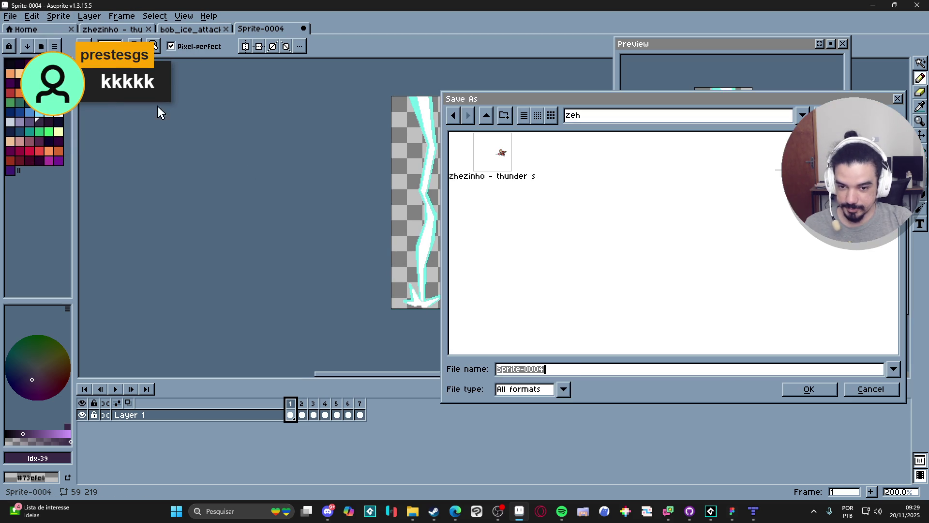
Create a new thunder_strike folder in the Save As dialog
left_click(573, 257)
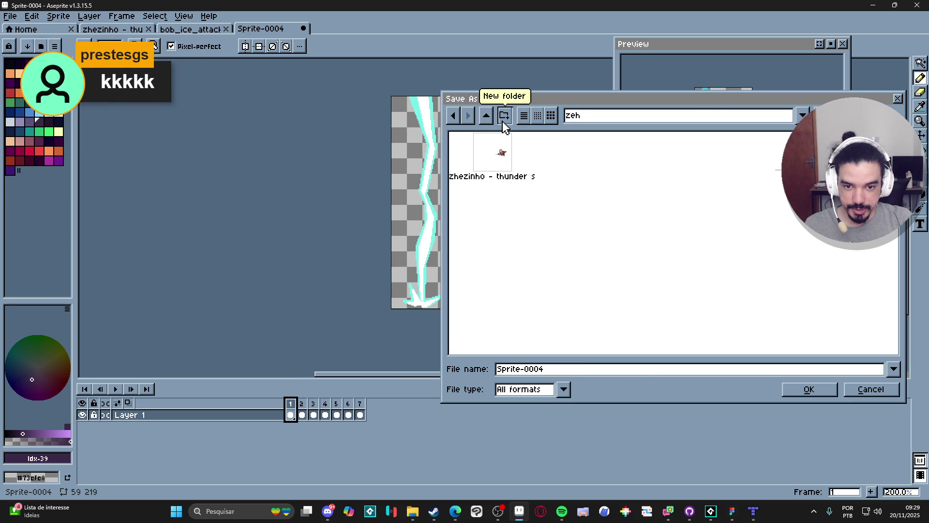
left_click(528, 175)
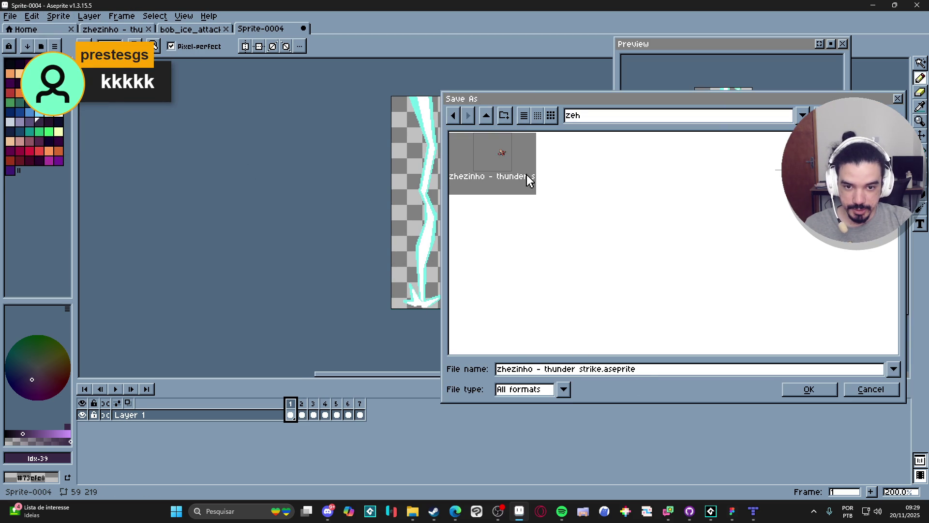
left_click(506, 123)
type("tri")
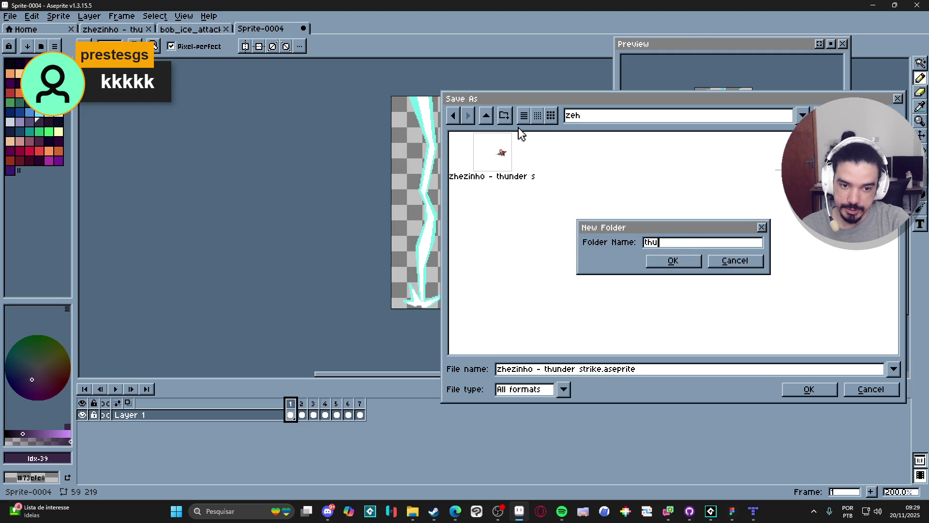
type("ke")
key("Return")
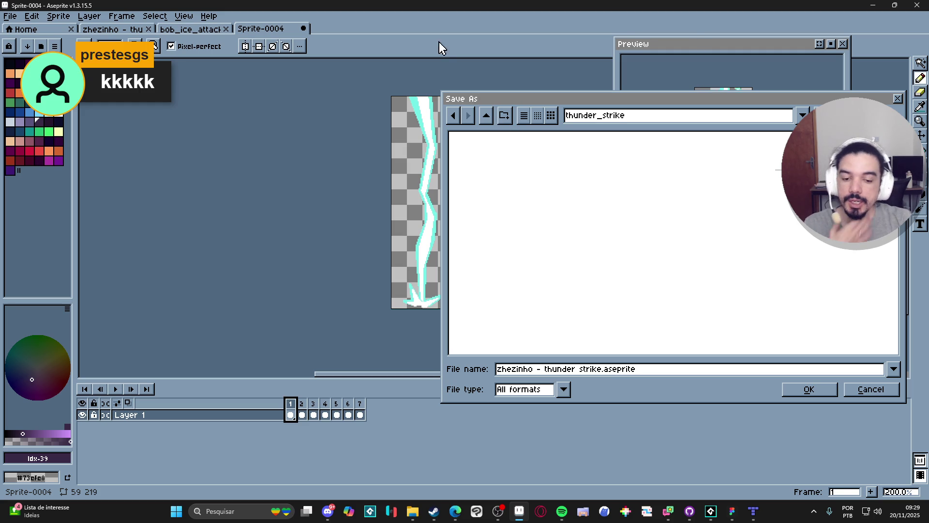
Save the animation as gif named spr_zeh_thunderstrike_thunder, then switch to GameMaker
left_click(563, 389)
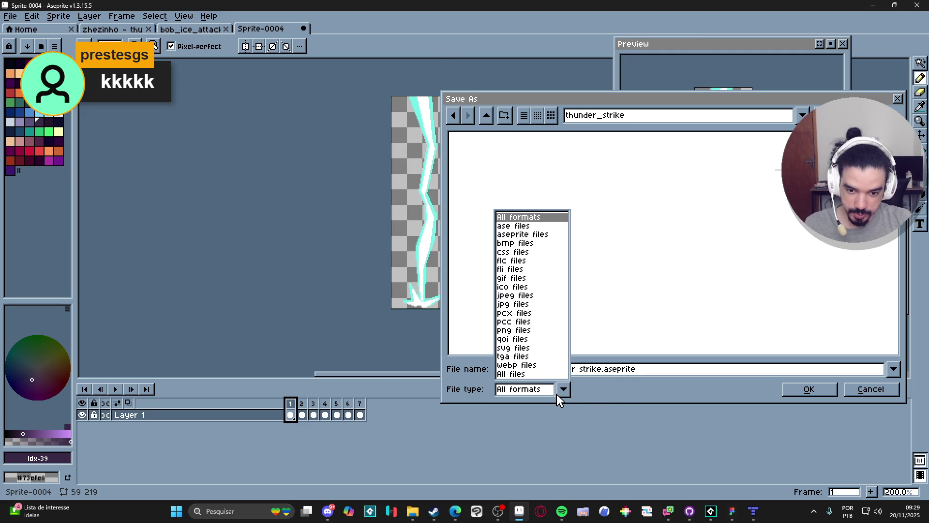
left_click(529, 279)
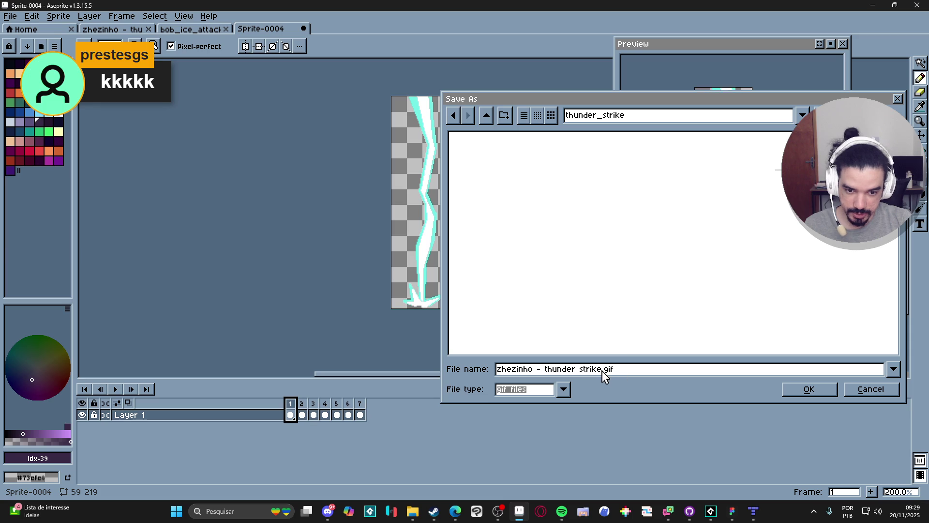
left_click_drag(602, 372, 442, 375)
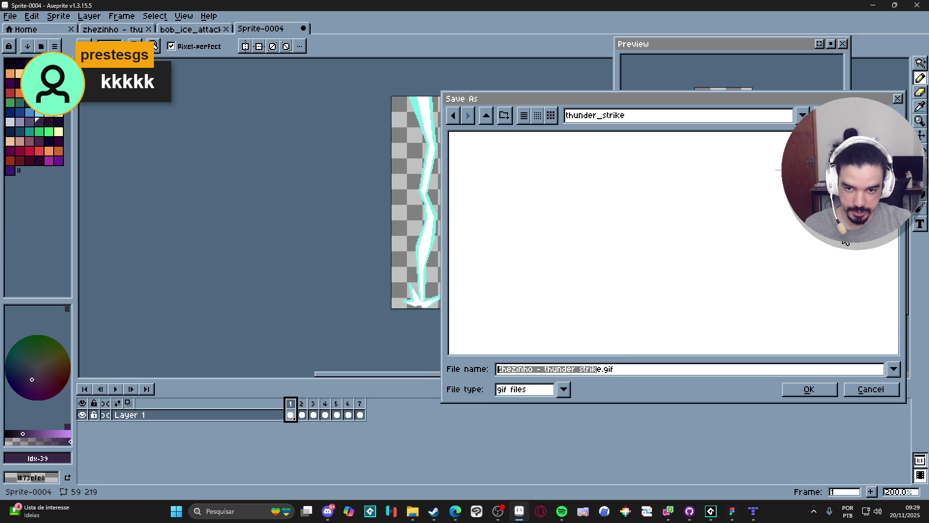
key("BackSpace")
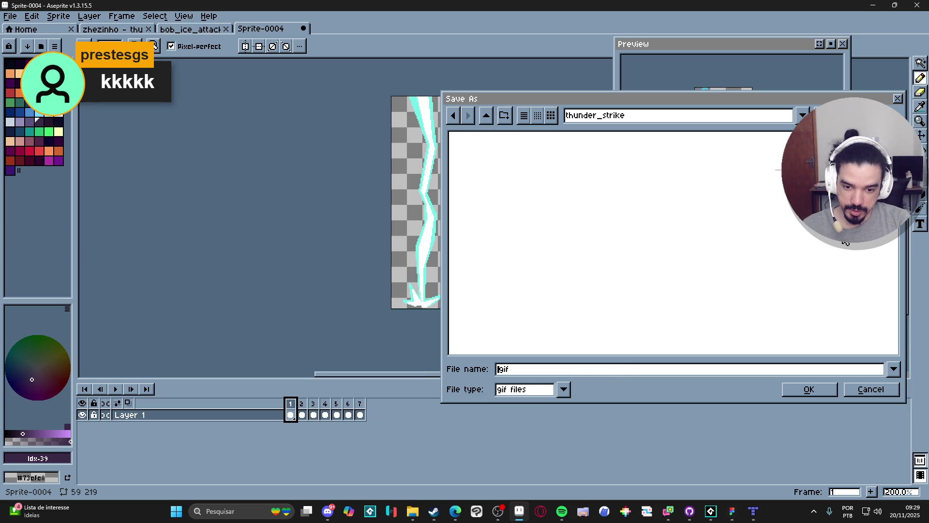
type("spr_")
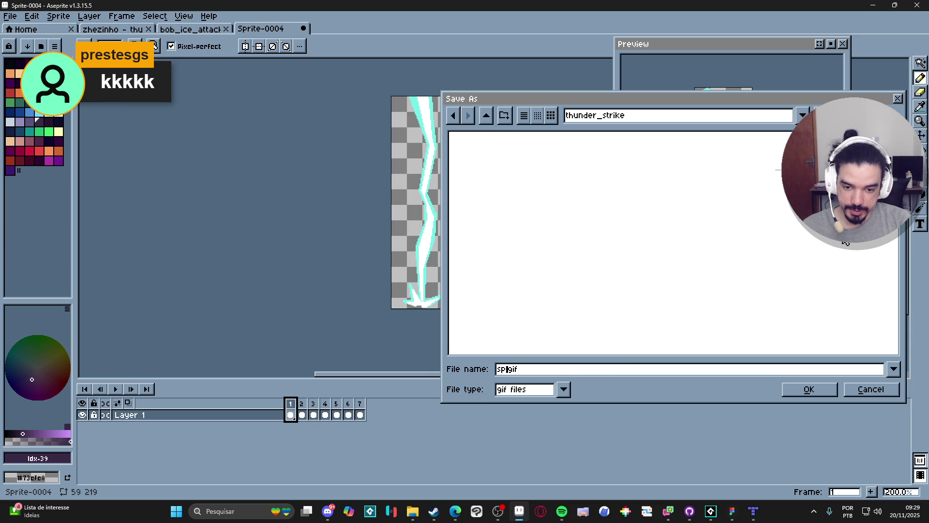
type("zeh_thund")
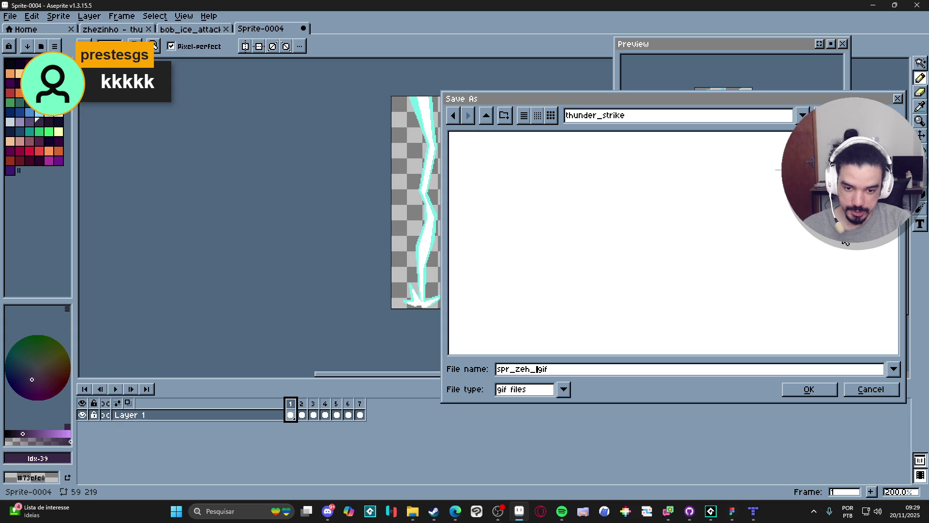
type("erstrike_")
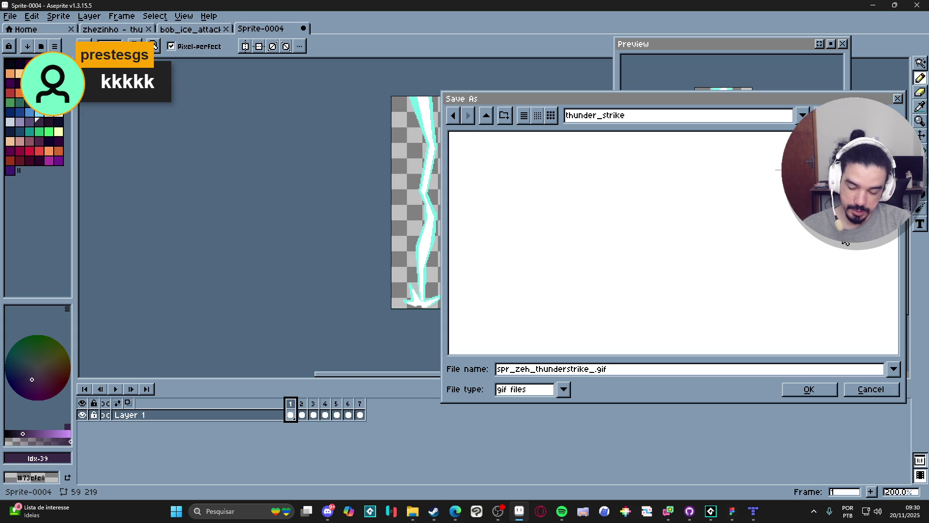
type("thunder")
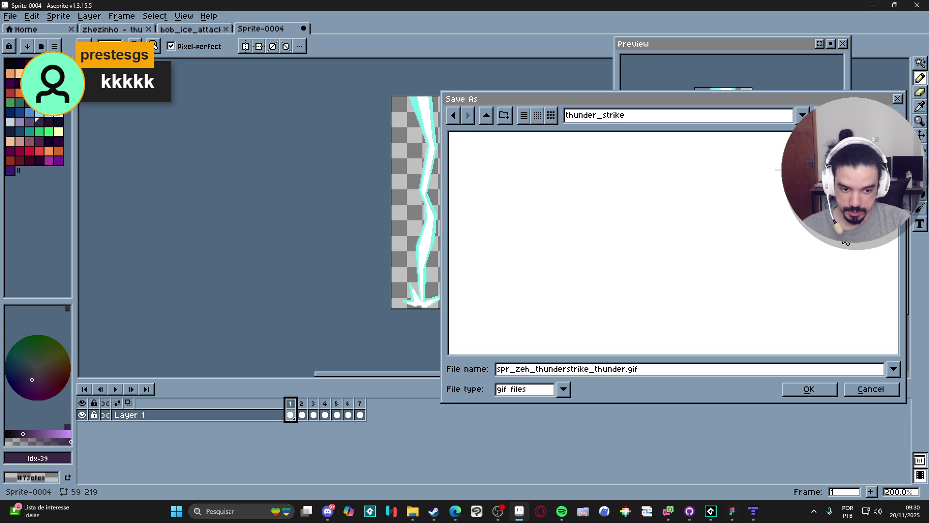
key("Return")
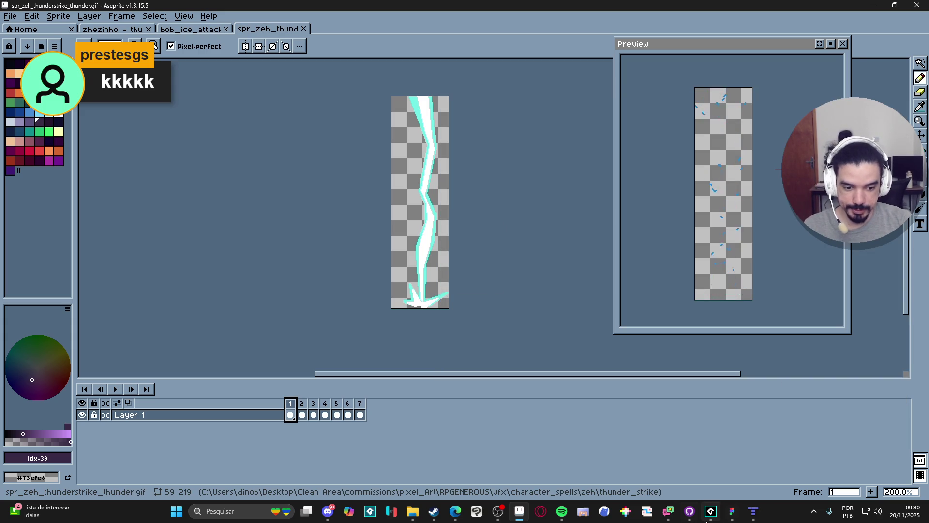
left_click(710, 512)
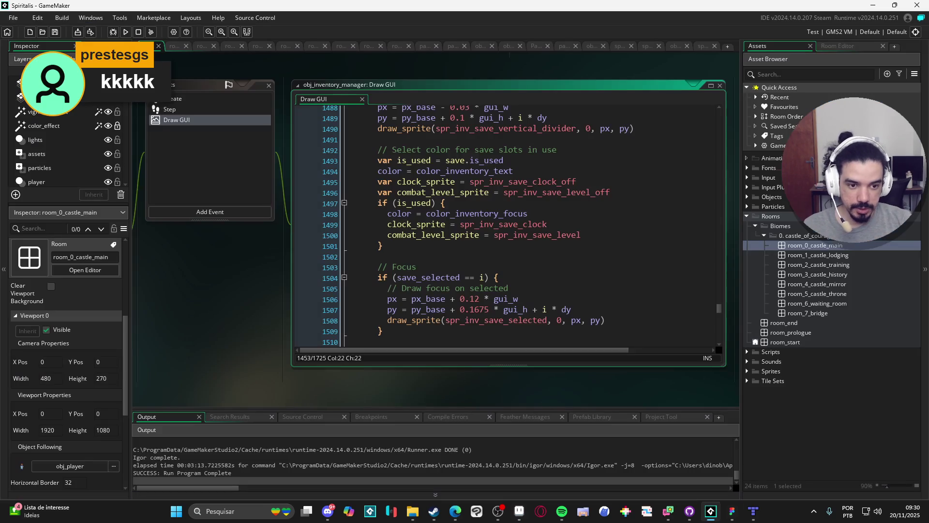
Collapse the Rooms folders and create a top-level Sequences asset group
left_click(764, 235)
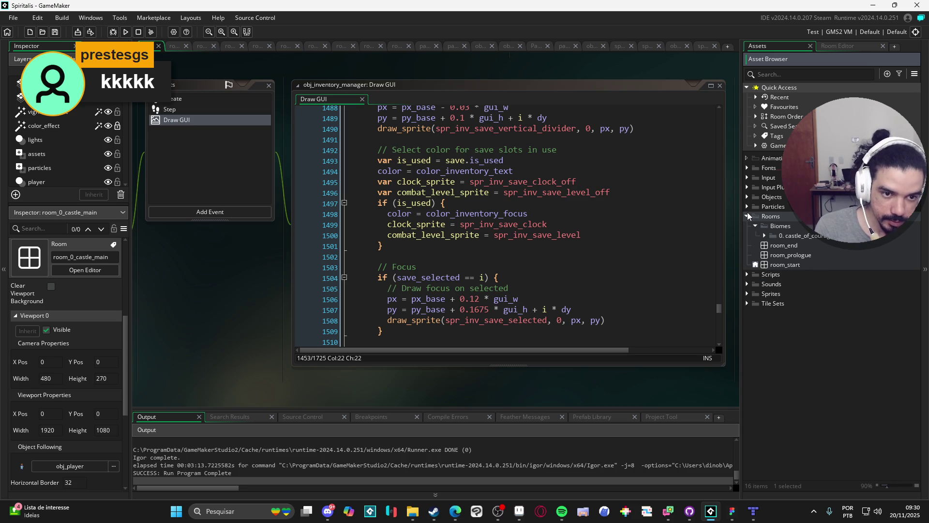
left_click(748, 216)
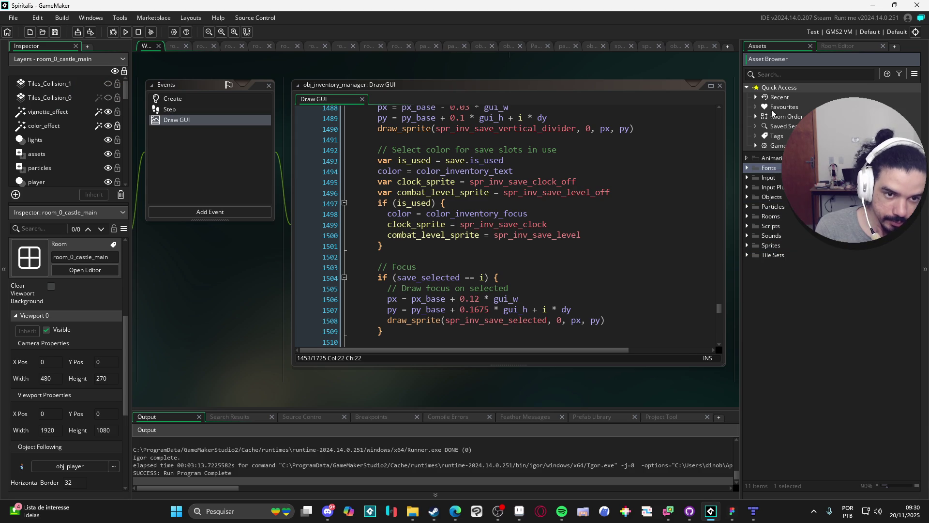
right_click(844, 281)
mouse_move(858, 288)
left_click(873, 310)
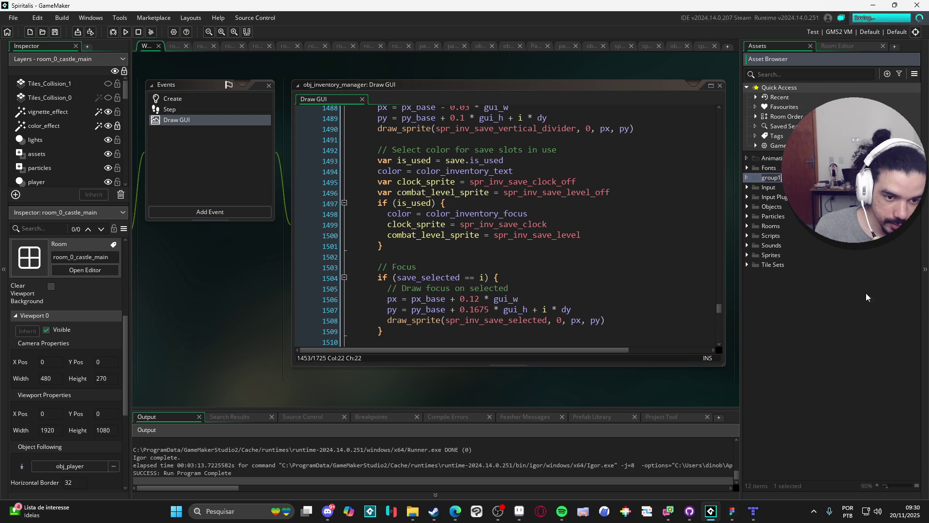
type("Seq")
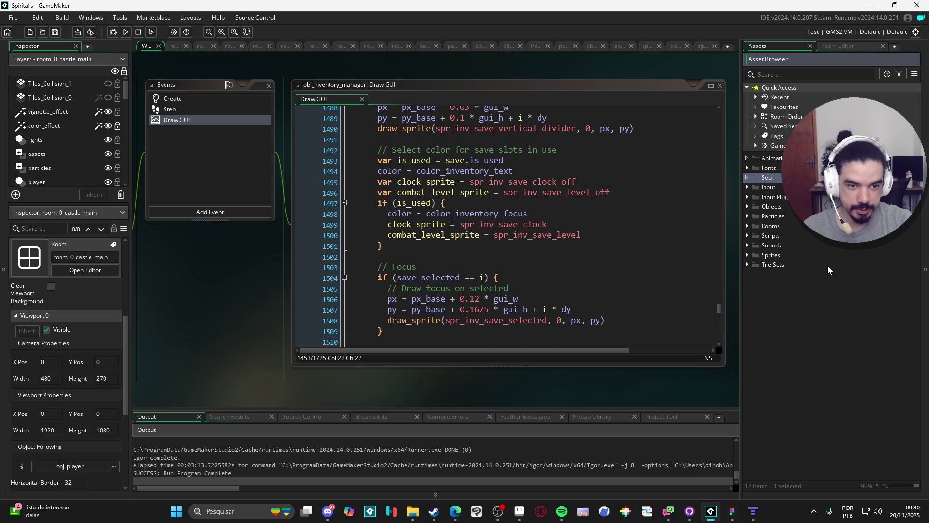
type("uences")
key("Return")
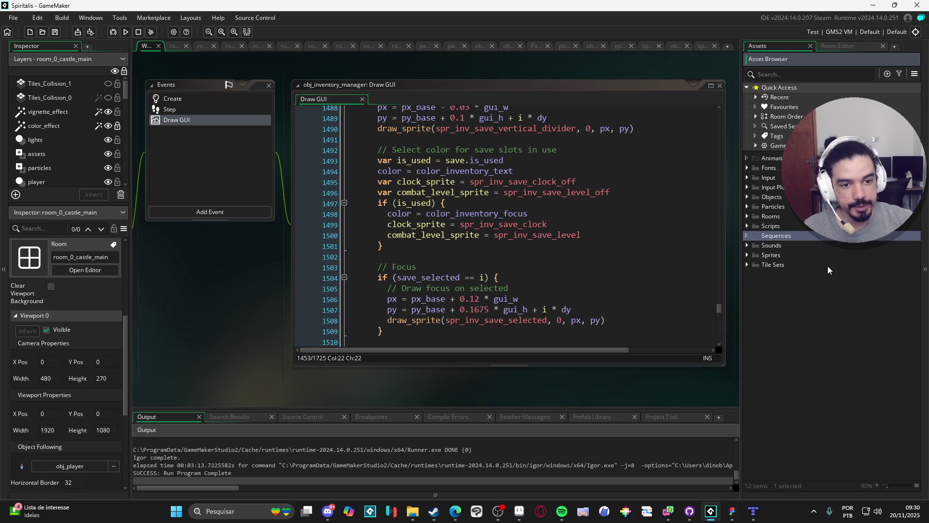
Add a Field group inside Sequences and start a new subgroup within Field
right_click(792, 236)
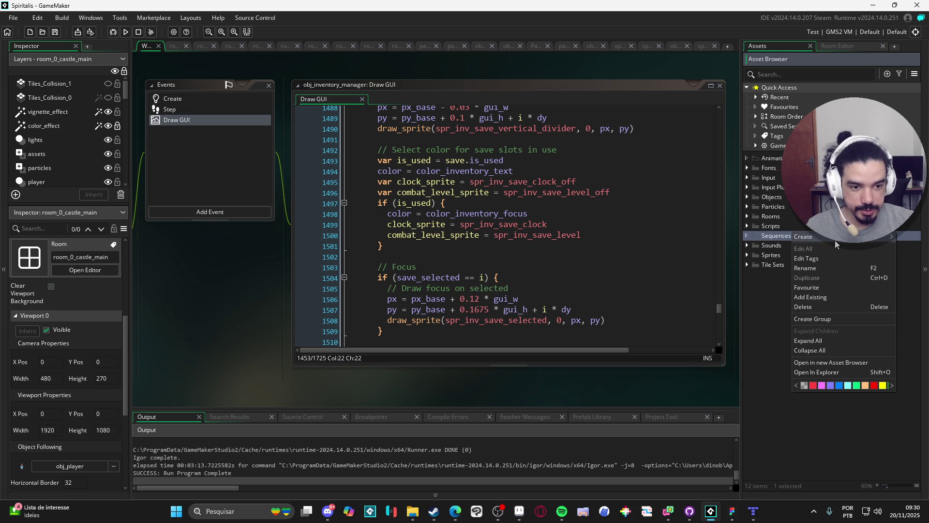
mouse_move(823, 238)
left_click(845, 319)
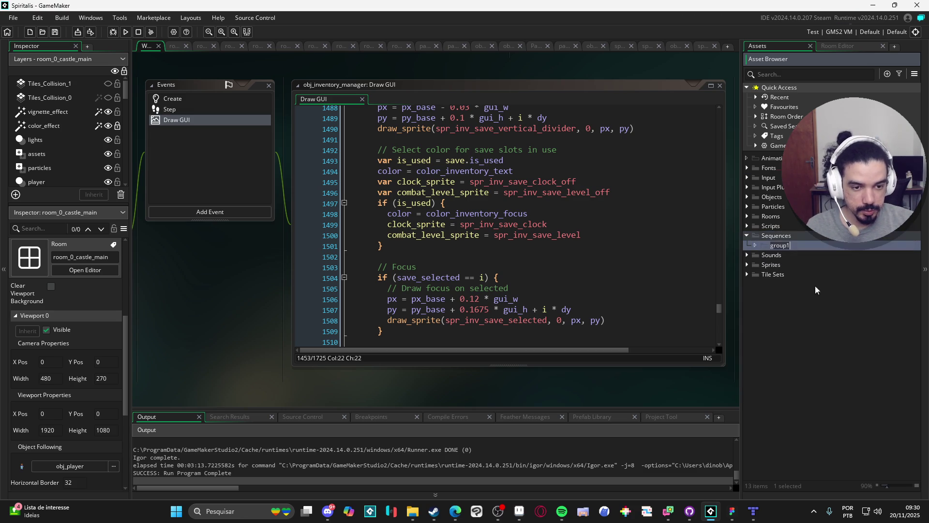
type("Fiel")
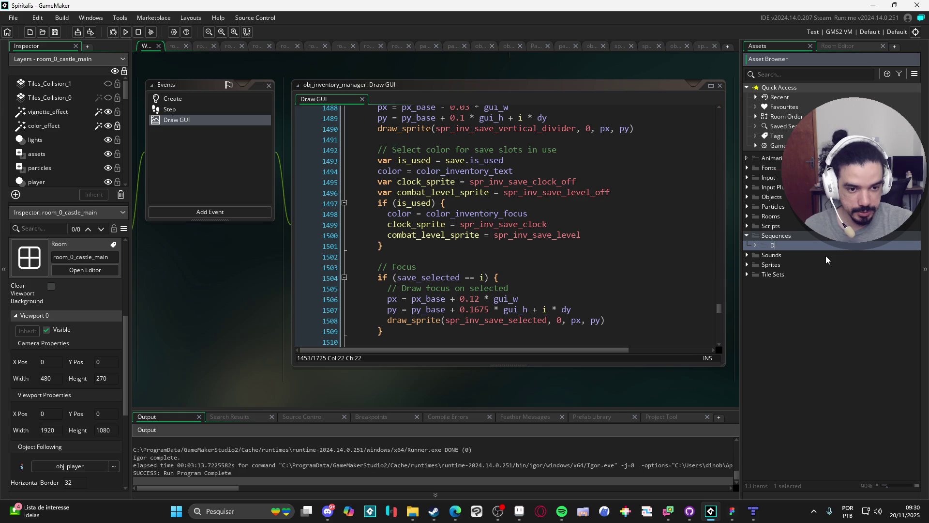
type("d")
key("Return")
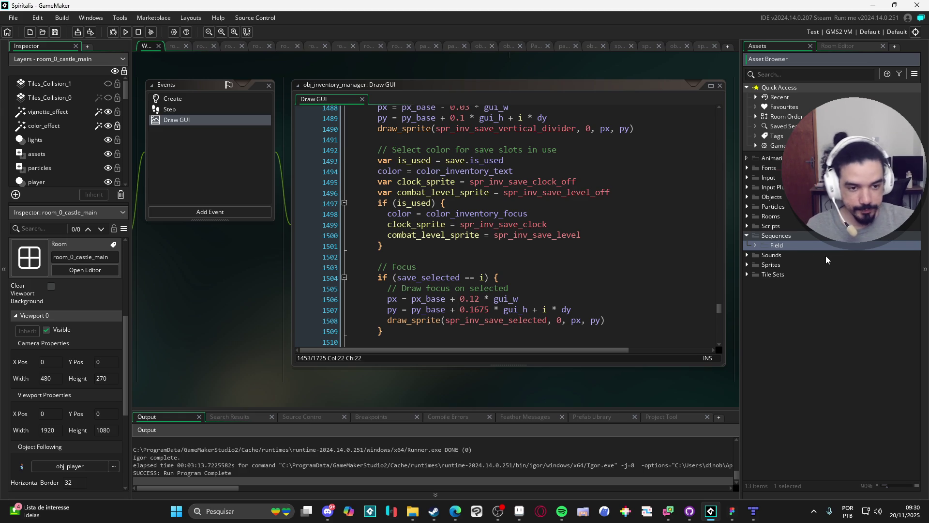
right_click(796, 246)
left_click(845, 334)
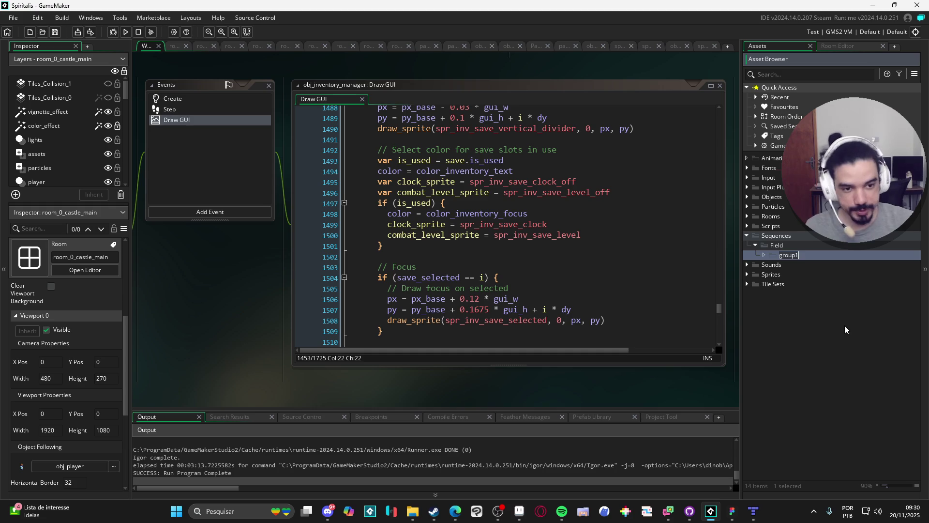
Leave the new subgroup named group1 and collapse the castle rooms and Biomes folders
left_click(829, 334)
left_click(748, 217)
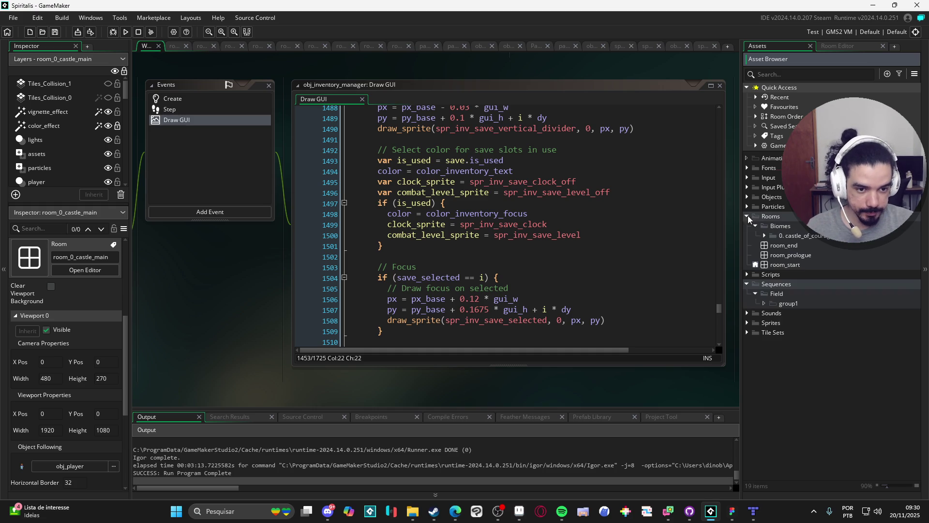
left_click(765, 235)
left_click(765, 235)
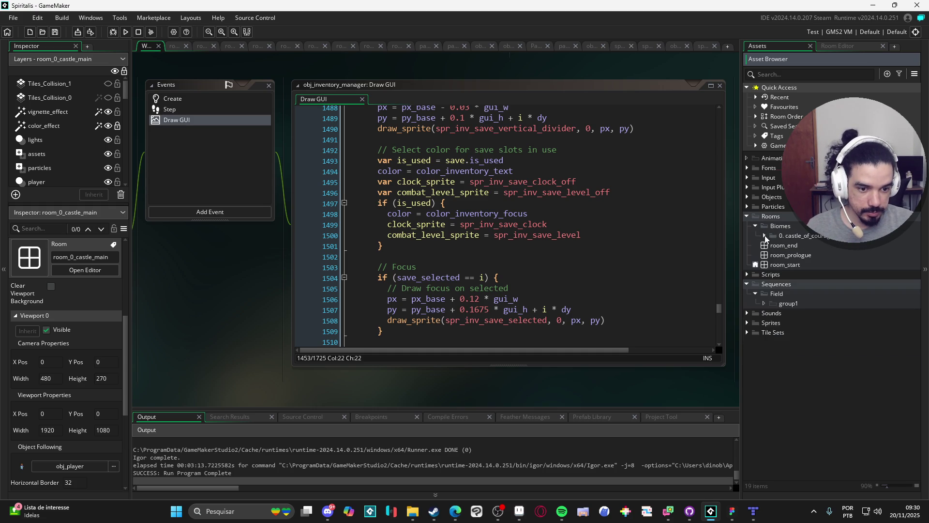
left_click(756, 226)
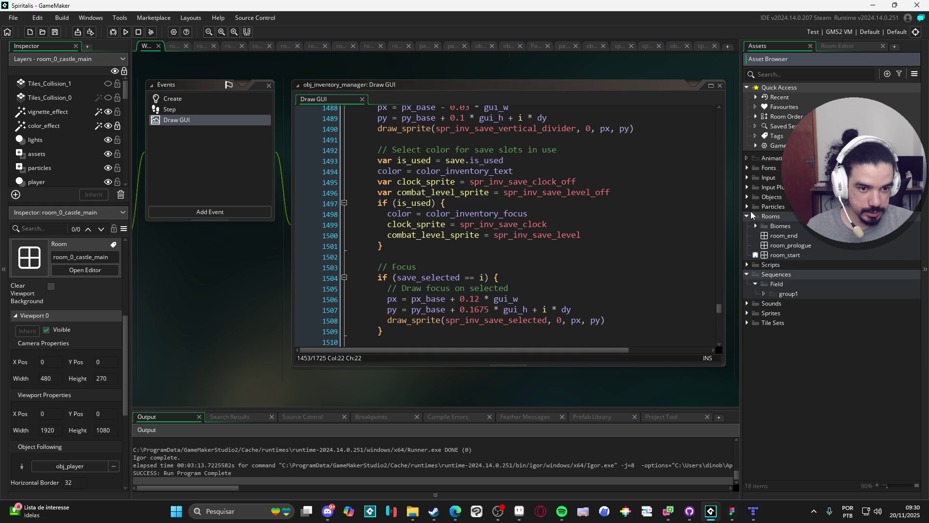
Inspect the Battle, Party and Abilities sprite folders, then collapse Sprites and Rooms
left_click(748, 313)
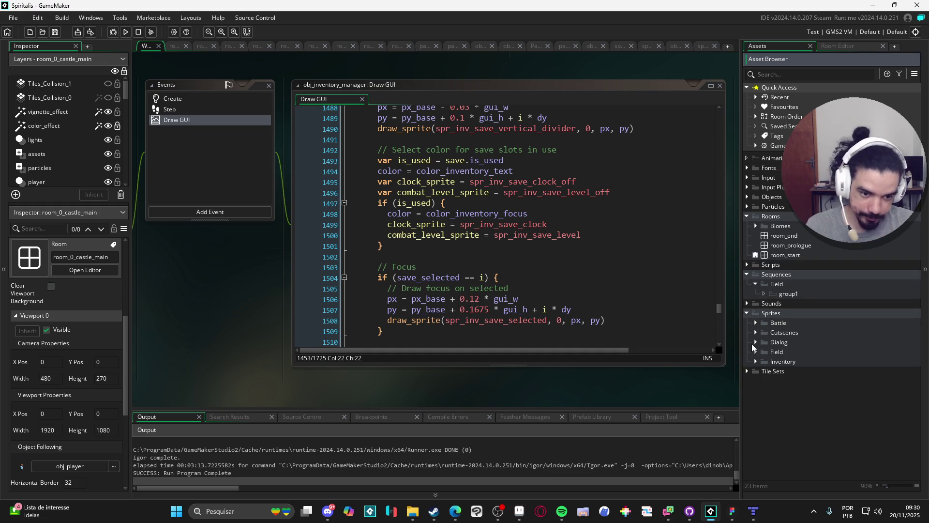
left_click(756, 323)
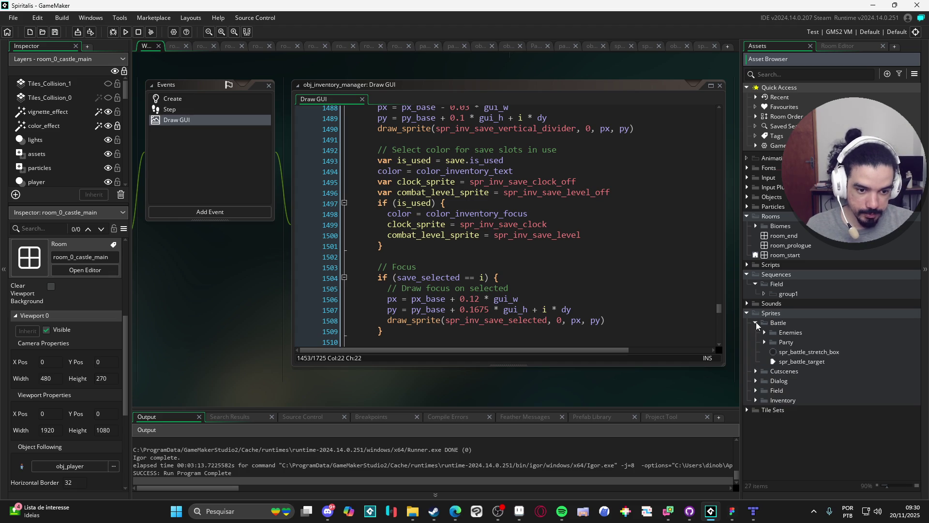
left_click(756, 323)
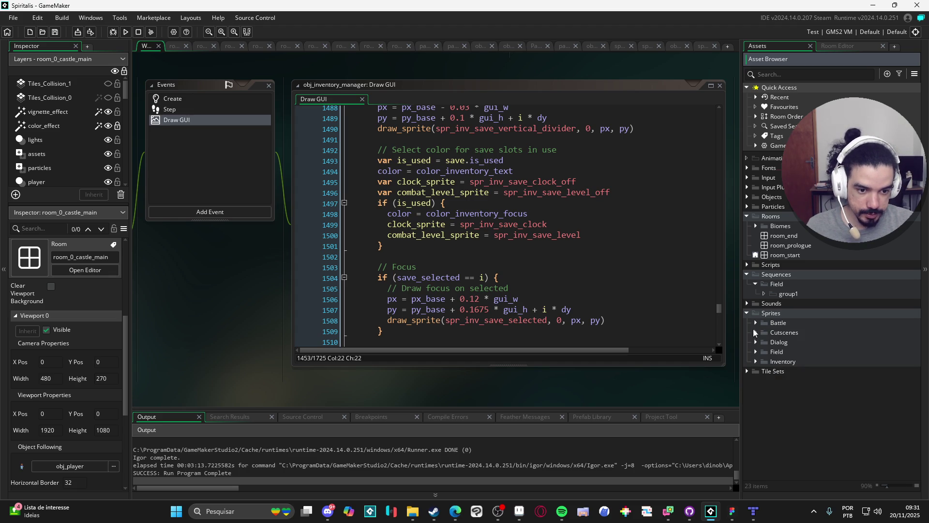
left_click(762, 333)
left_click(756, 323)
left_click(765, 342)
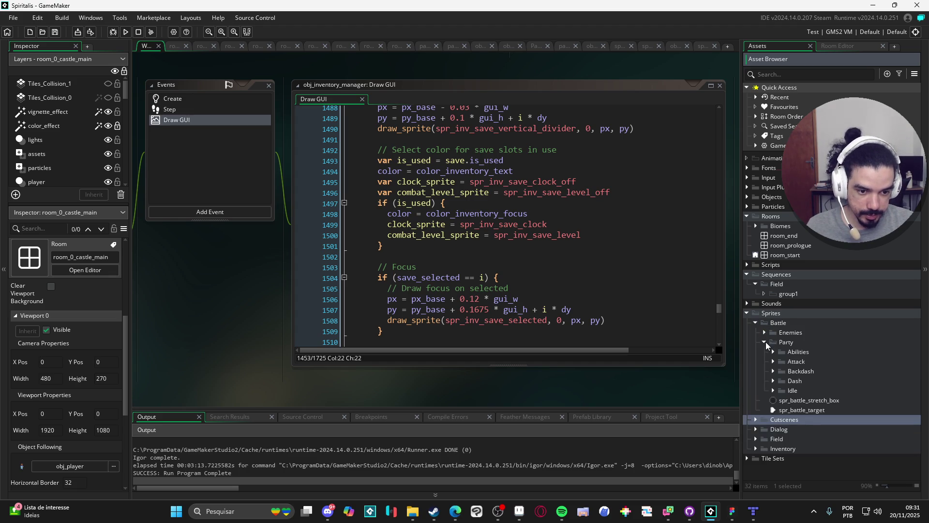
left_click(774, 352)
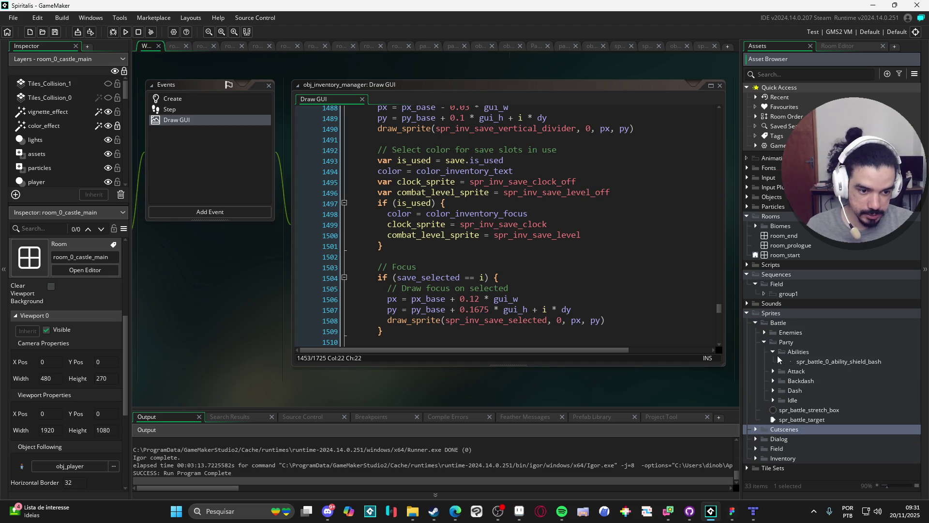
left_click(747, 315)
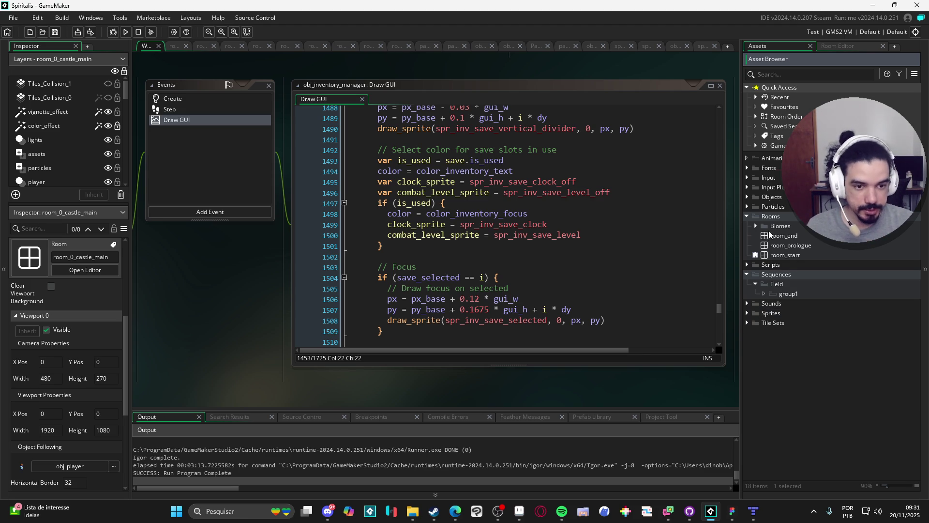
left_click(748, 216)
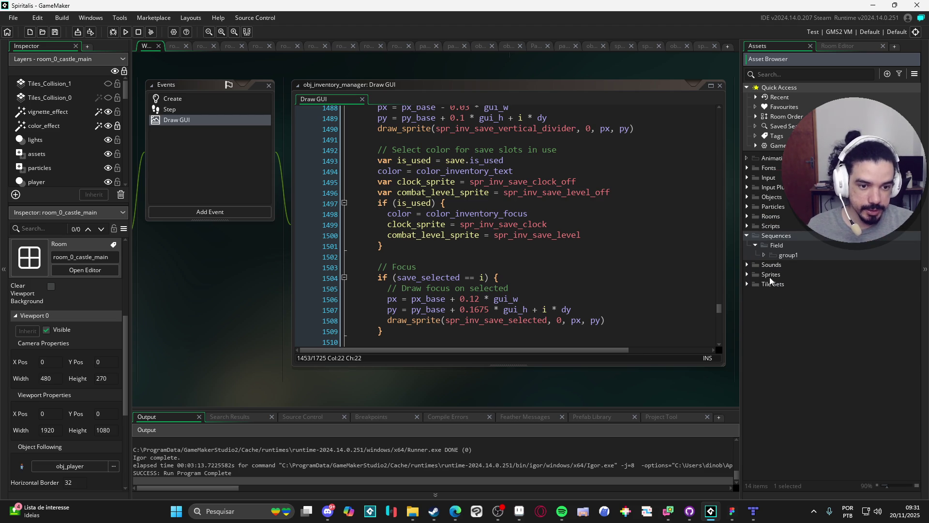
Rename the Field group to Battle and group1 to Party
left_click(795, 247)
key("F2")
type("Battle")
key("Return")
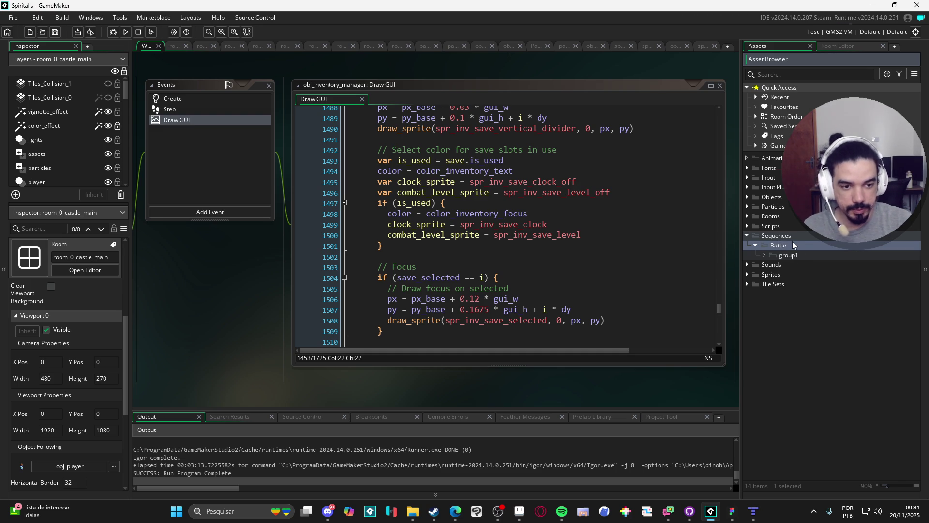
left_click(805, 255)
key("F2")
type("Party")
key("Return")
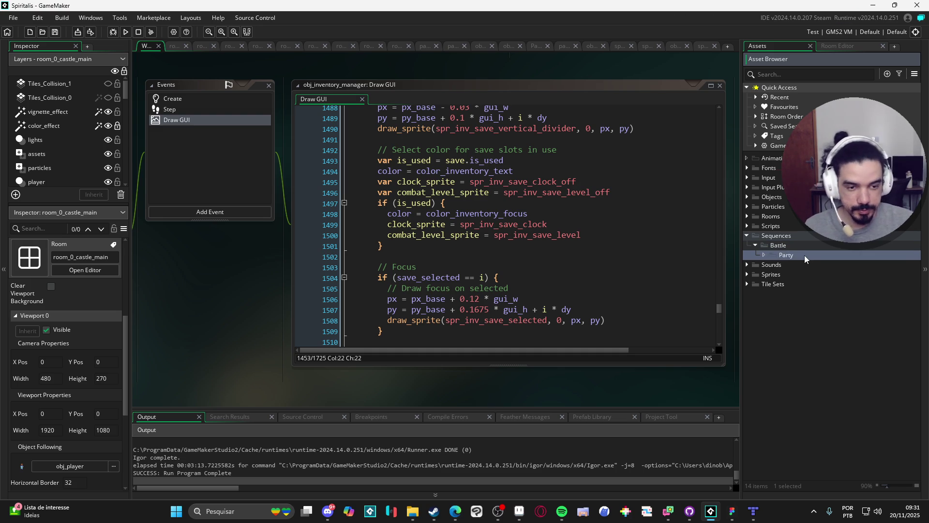
Add an Abilities group under Party, correcting its misspelled name
right_click(805, 255)
left_click(850, 342)
type("Abillities")
key("Return")
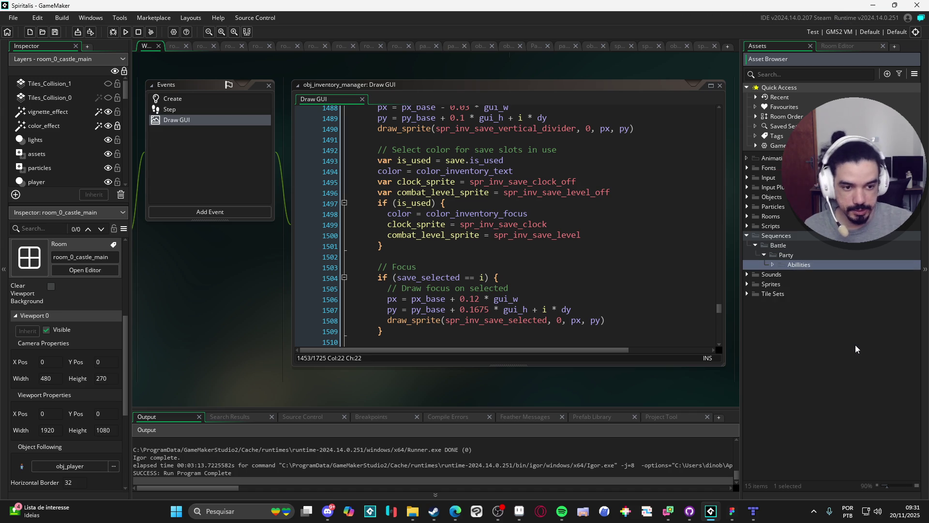
left_click(803, 264)
key("BackSpace")
left_click(820, 274)
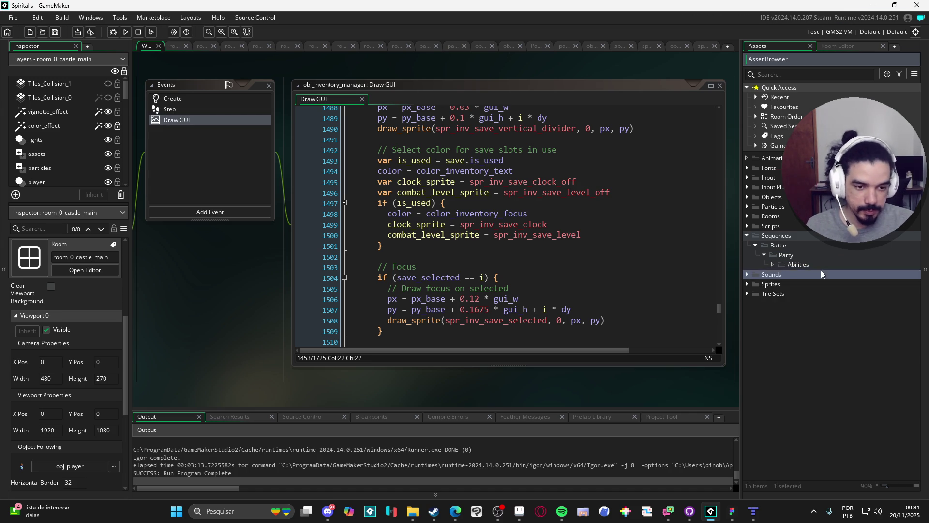
Create a zeh group under Abilities, removing a stray thunderstorm subfolder
right_click(810, 263)
mouse_move(871, 269)
left_click(863, 347)
type("zeh")
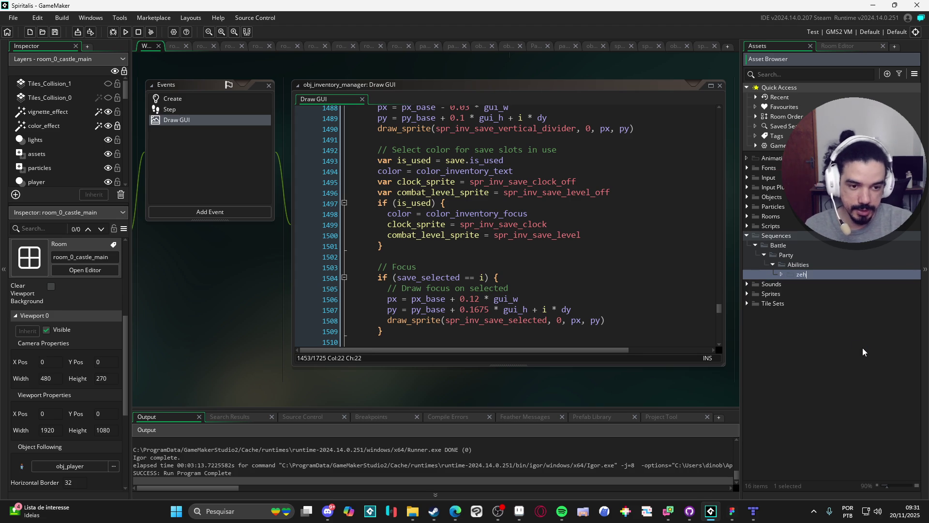
right_click(812, 274)
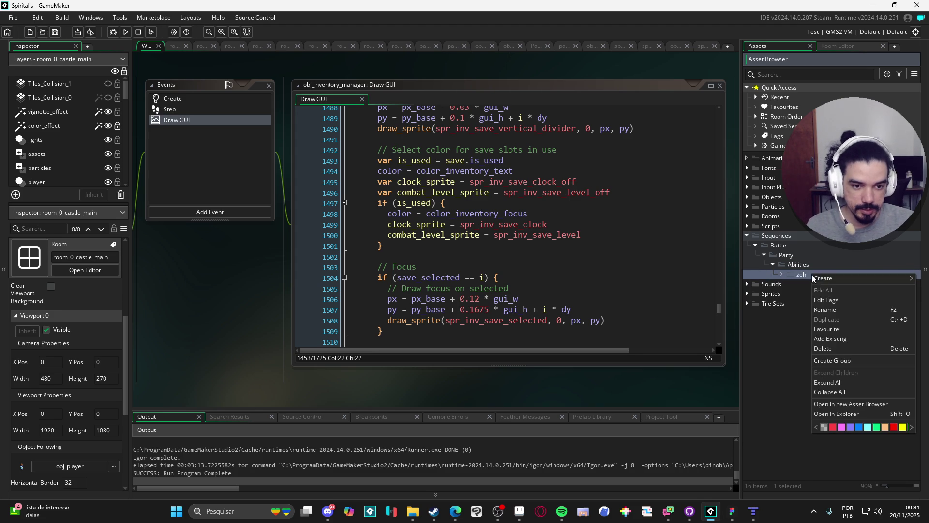
left_click(844, 361)
type("thundersto")
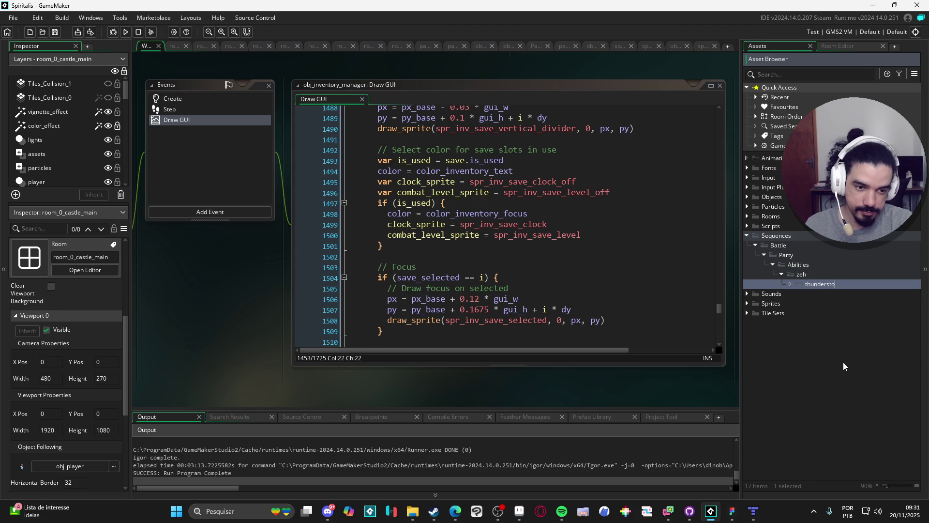
type("rm")
key("Return")
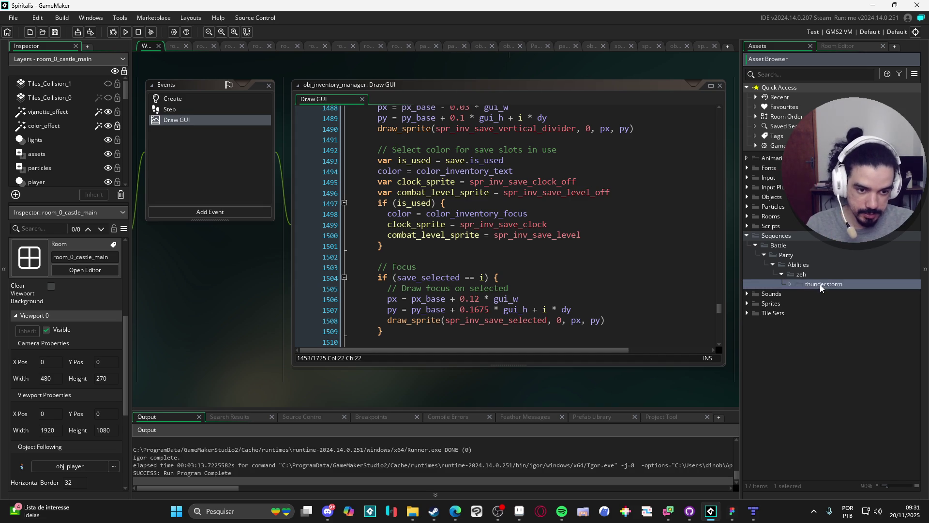
key("Delete")
key("Return")
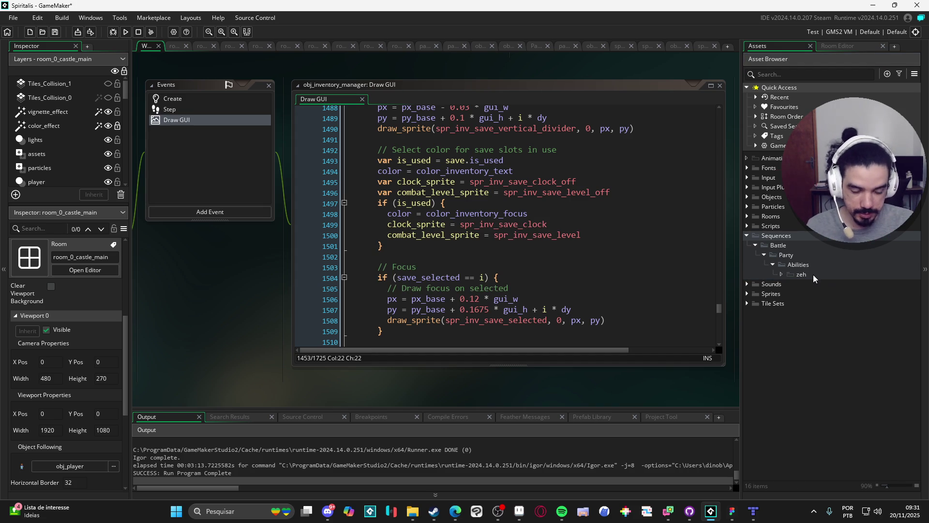
Create the sequence sqn_zeh_thunderstorm inside zeh and enlarge its canvas view
right_click(814, 275)
mouse_move(840, 283)
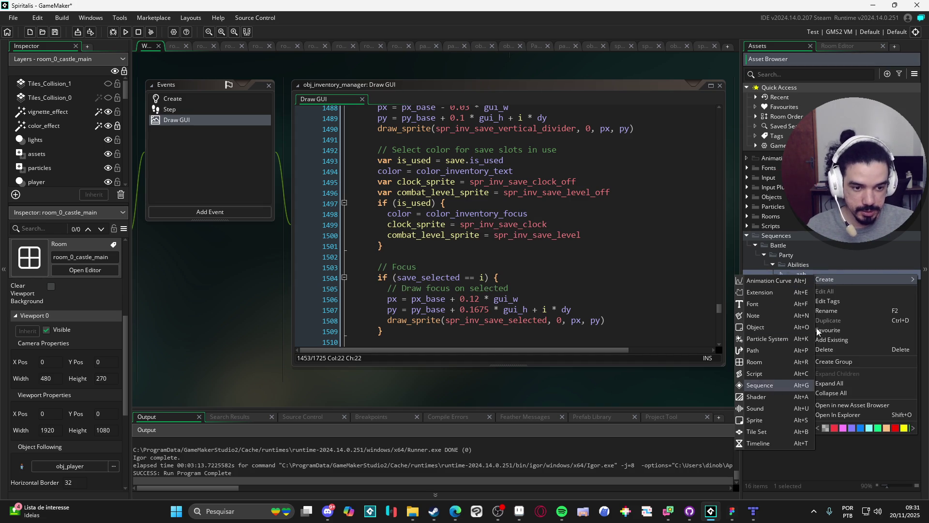
key("Return")
type("sqn_zeh_thunders")
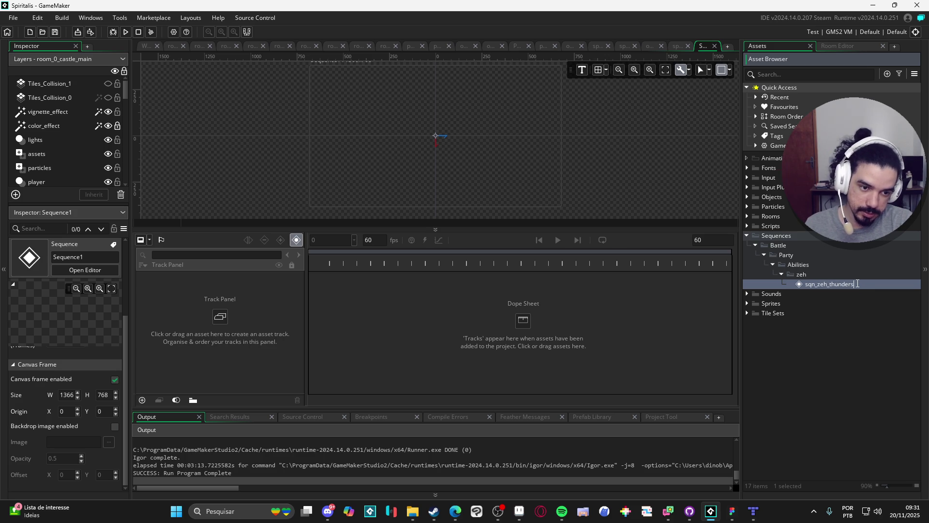
type("t")
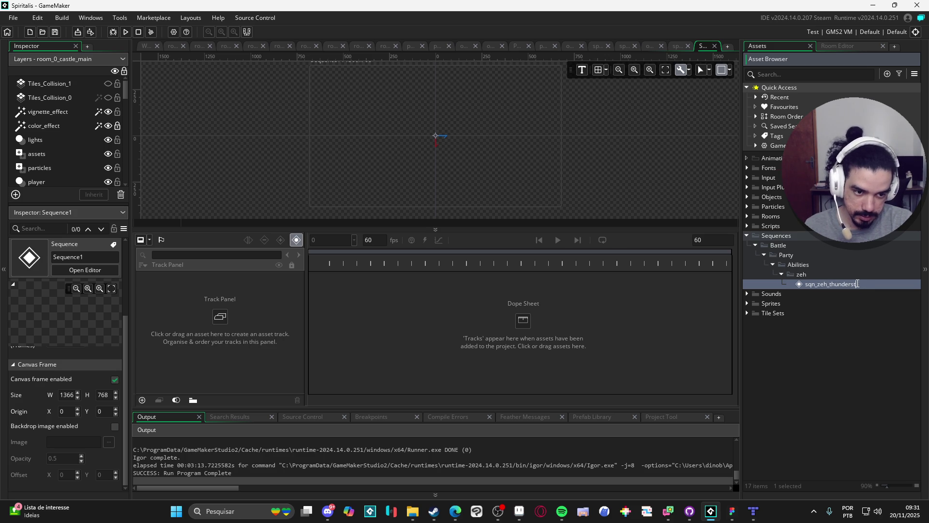
type("omrm")
key("Return")
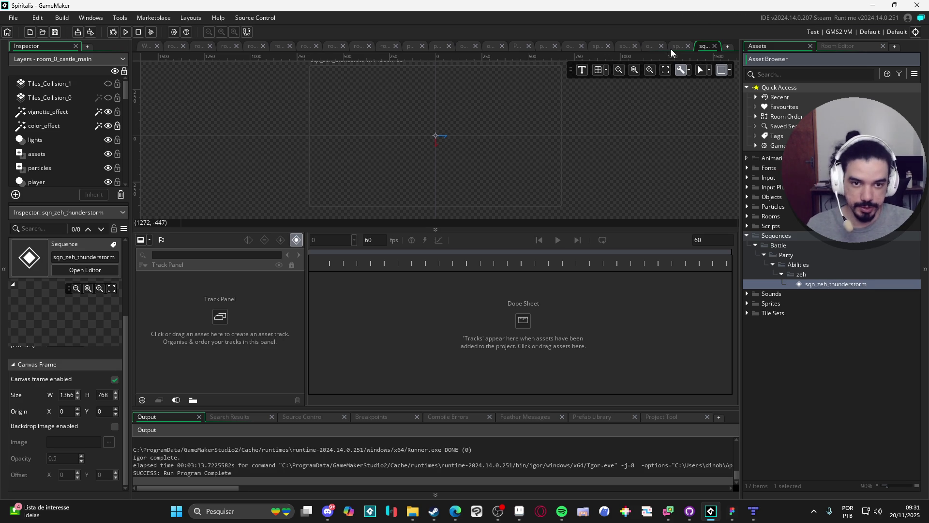
scroll(101, 462, "up", 2)
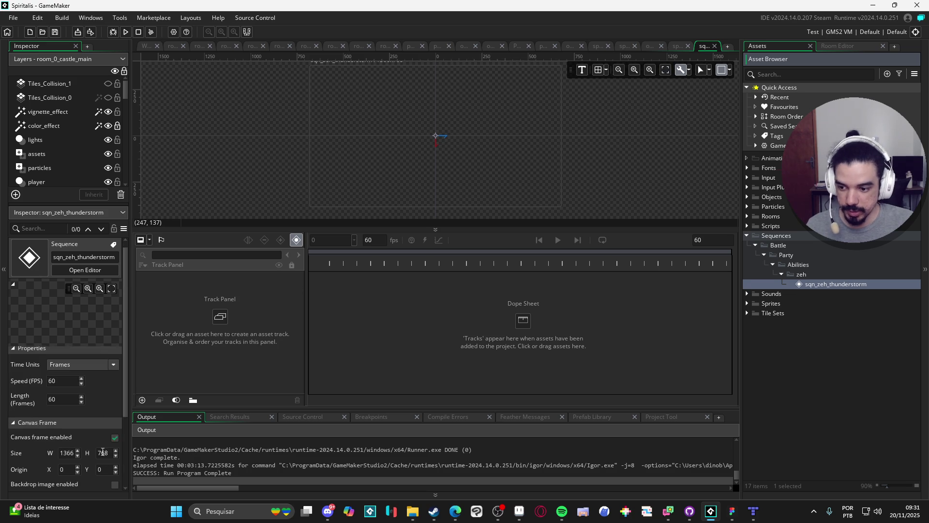
scroll(104, 450, "down", 2)
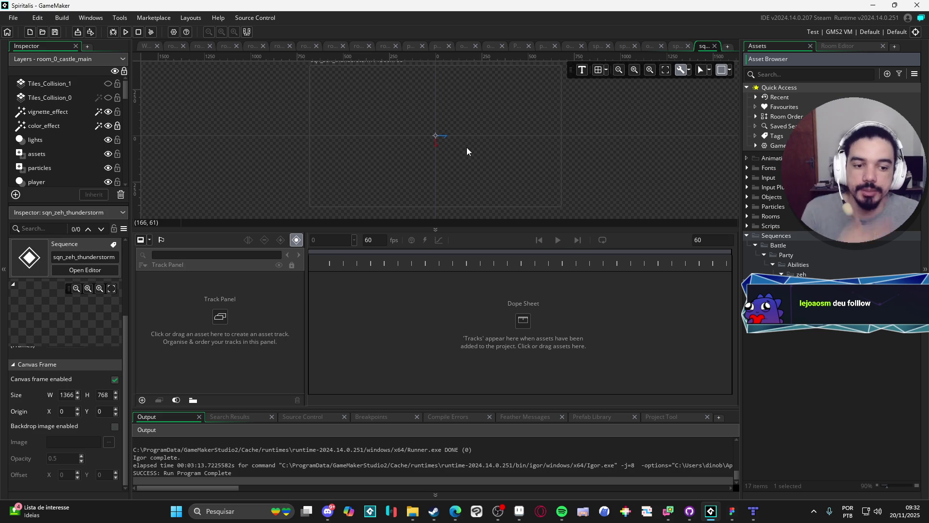
left_click_drag(561, 231, 537, 271)
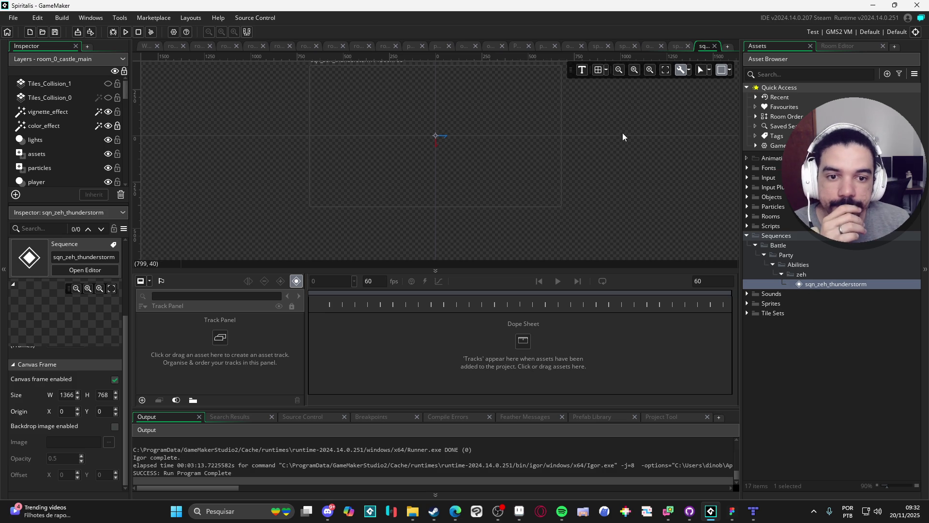
Open the room_start room from the Rooms folder
left_click(747, 217)
left_click(776, 237)
double_click(785, 255)
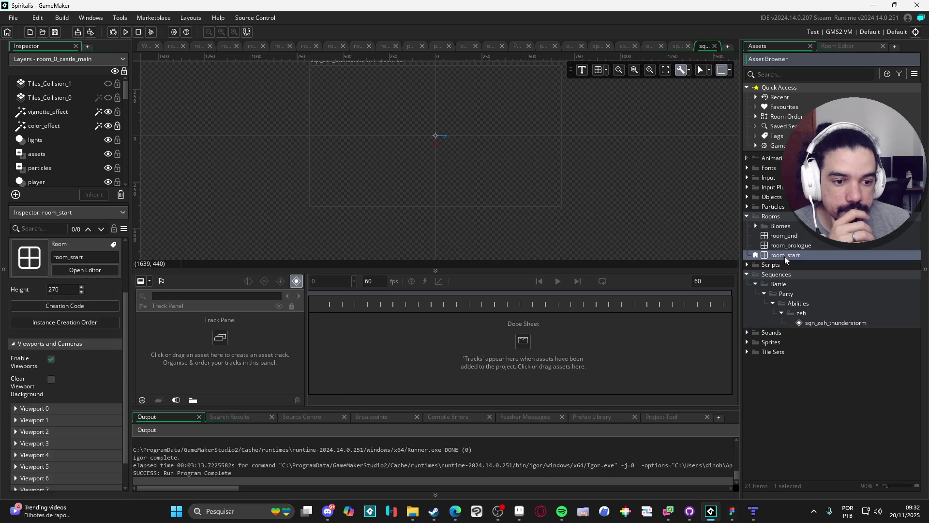
Check the room's Viewport 0 camera, then set sqn_zeh_thunderstorm's canvas to 480x270
left_click(50, 408)
scroll(110, 342, "down", 3)
scroll(111, 319, "up", 2)
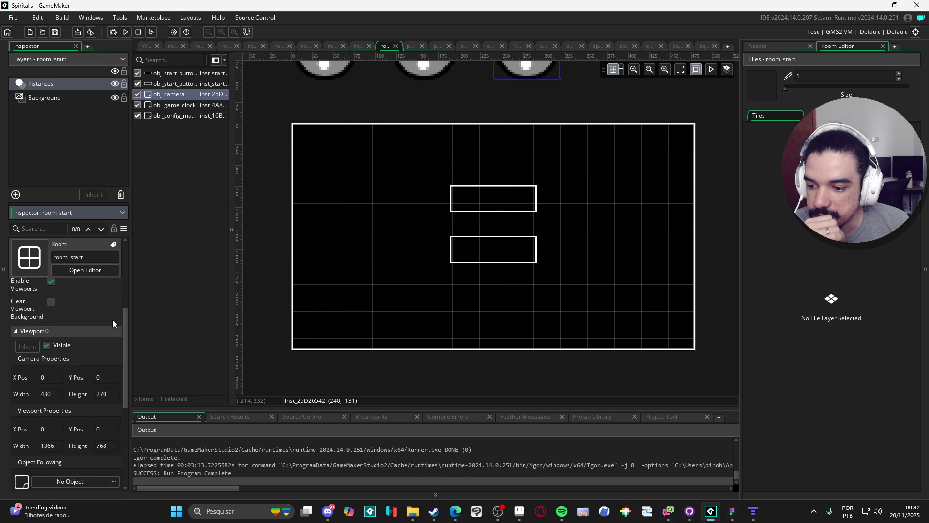
left_click(771, 45)
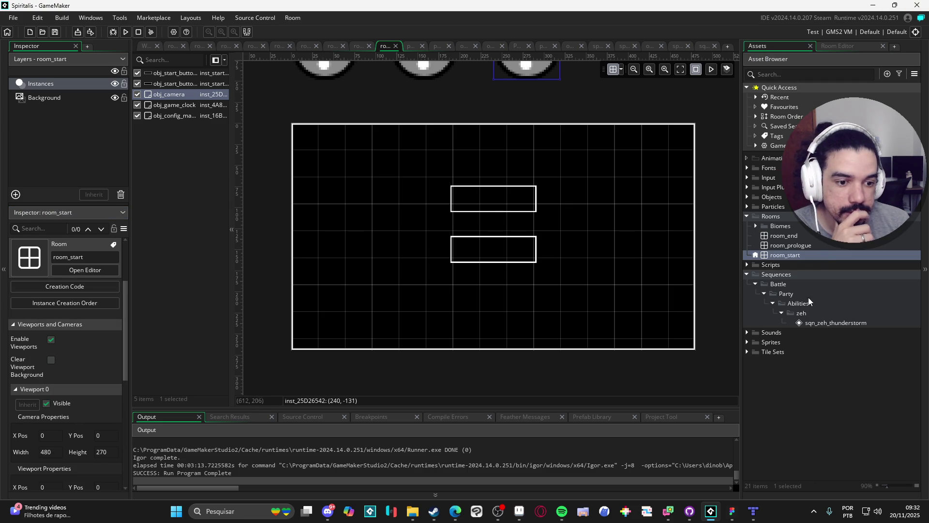
double_click(836, 323)
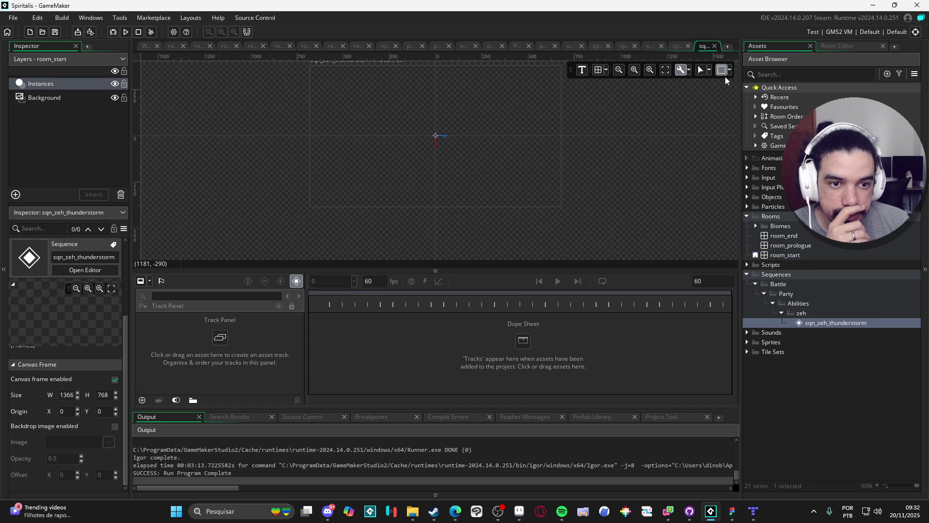
left_click(728, 70)
double_click(758, 97)
type("480")
key("Tab")
type("270")
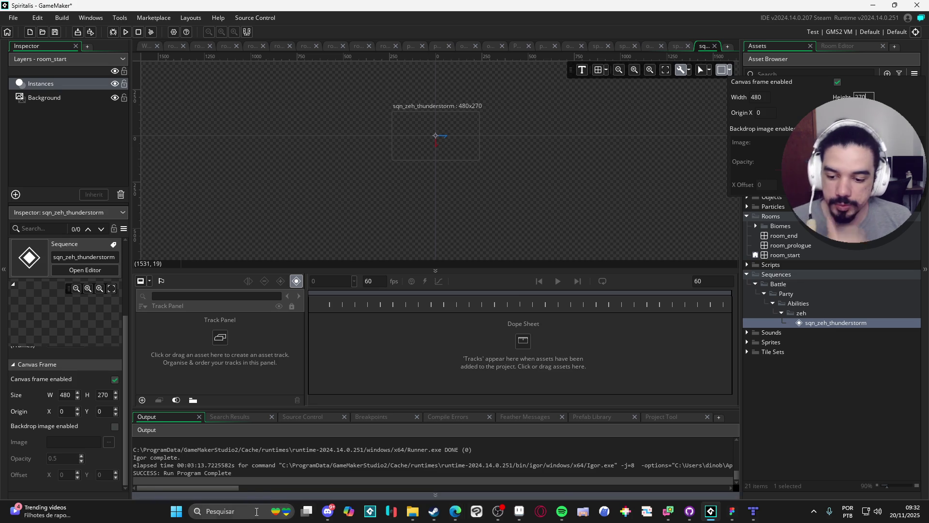
Use Windows Calculator to halve 270 for the Y 135 origin, then return to GameMaker
left_click(256, 514)
type("calculadora")
key("Return")
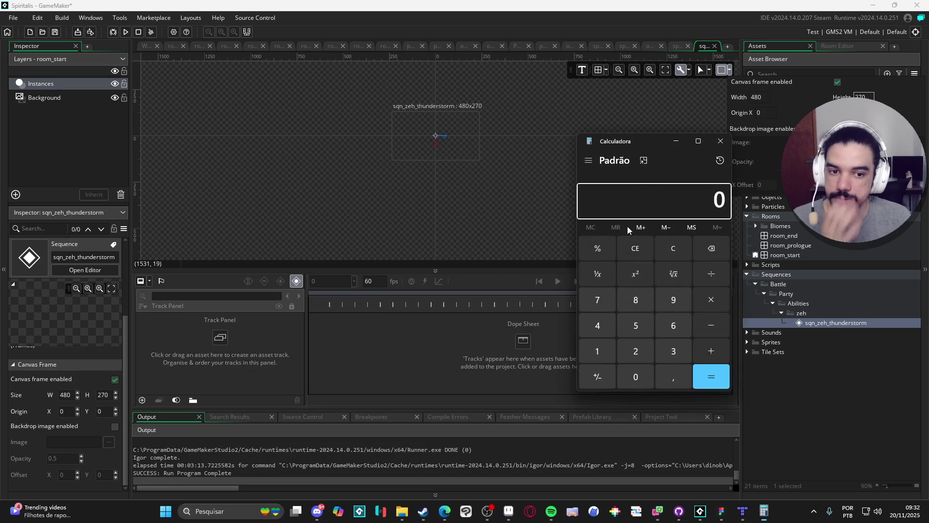
mouse_move(643, 156)
left_mouse_down()
mouse_move(622, 141)
mouse_move(622, 0)
left_mouse_up()
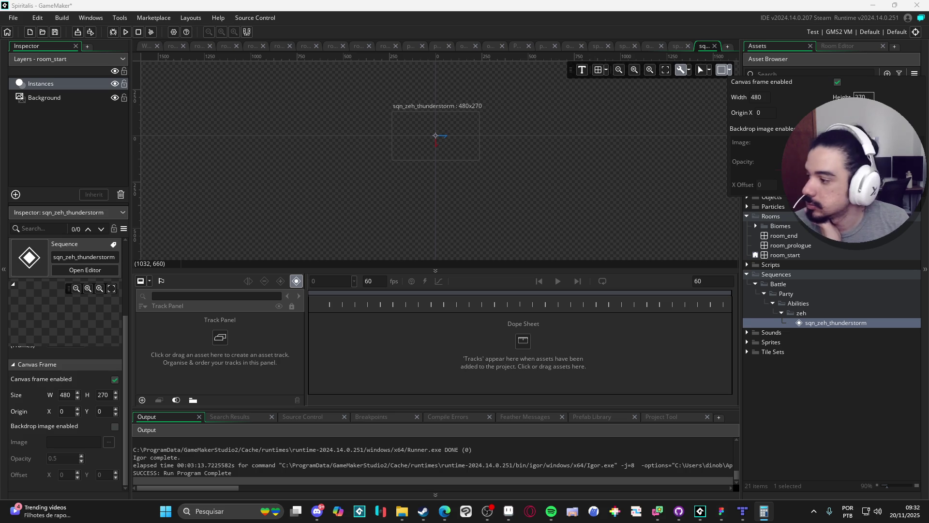
key("alt+Tab")
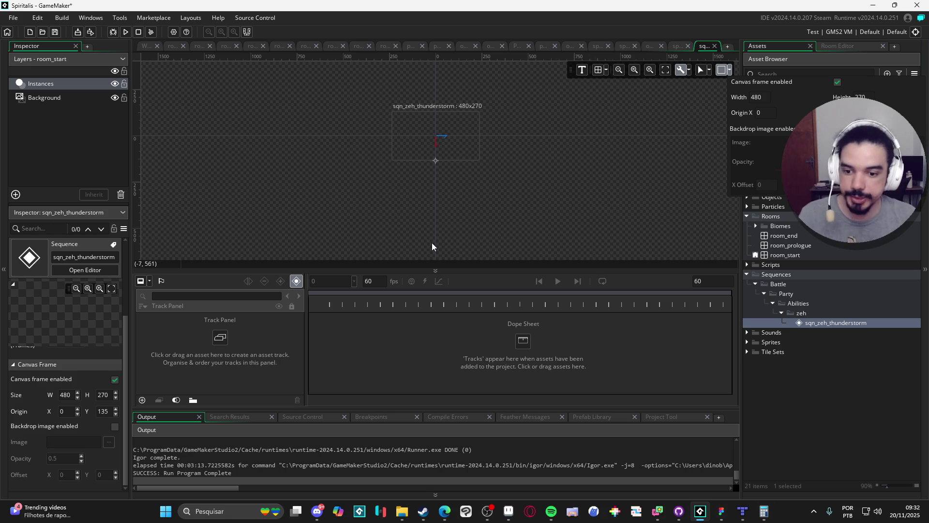
scroll(503, 175, "up", 4)
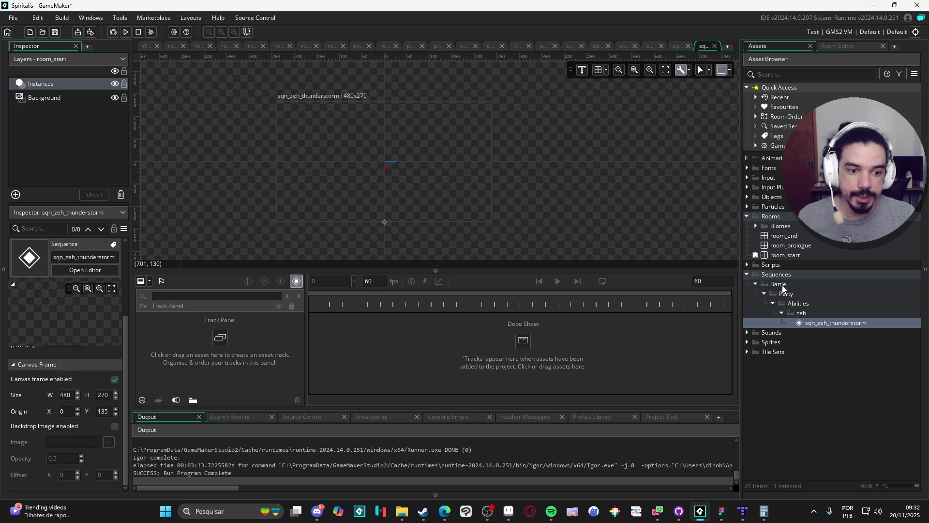
Expand the Sounds and Sprites folders down to the Abilities sprite folder
left_click(747, 334)
left_click(747, 352)
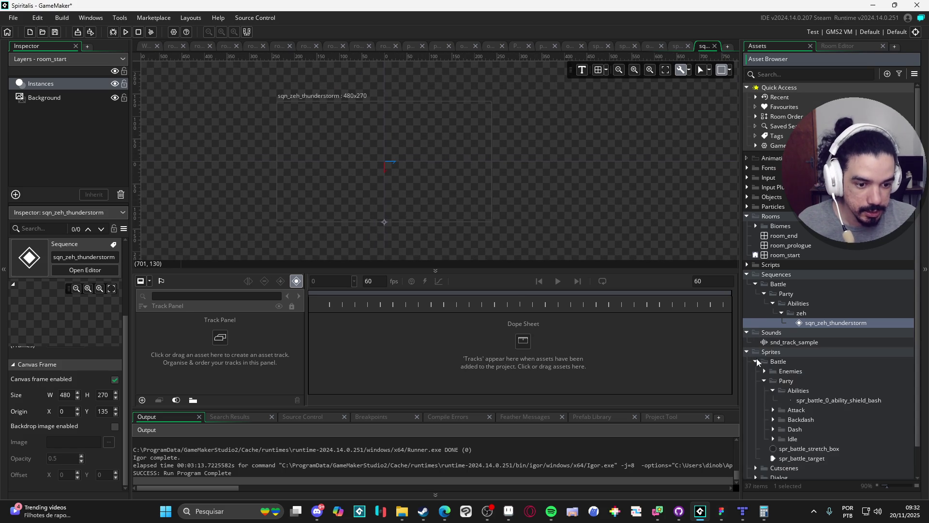
scroll(797, 396, "down", 3)
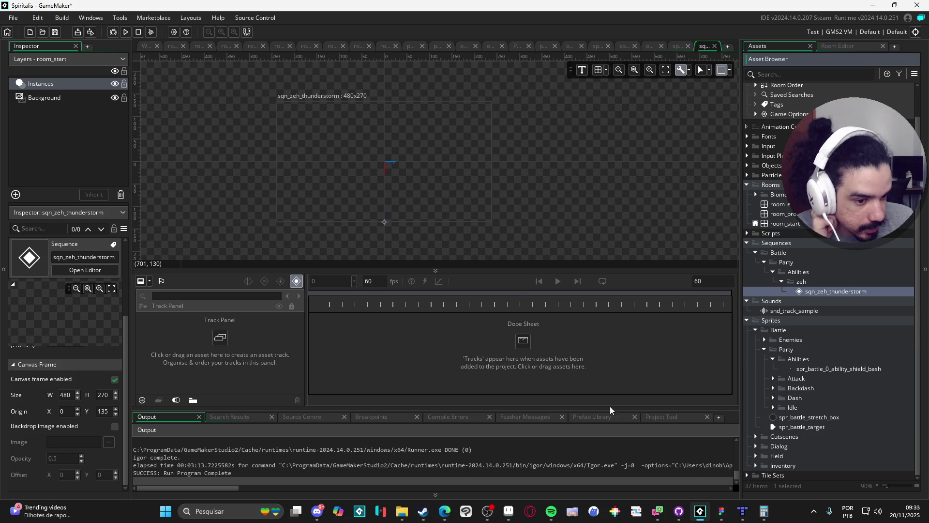
left_click(838, 362)
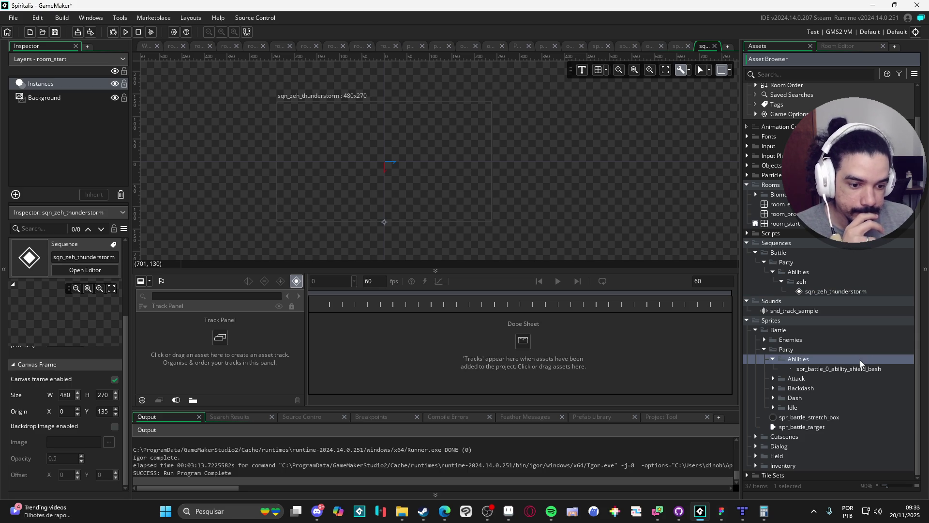
left_click(773, 360)
left_click(773, 370)
Create a zeh group under Abilities for spr_zeh_thunderstrike_thunder, then start a subgroup inside zeh
right_click(792, 370)
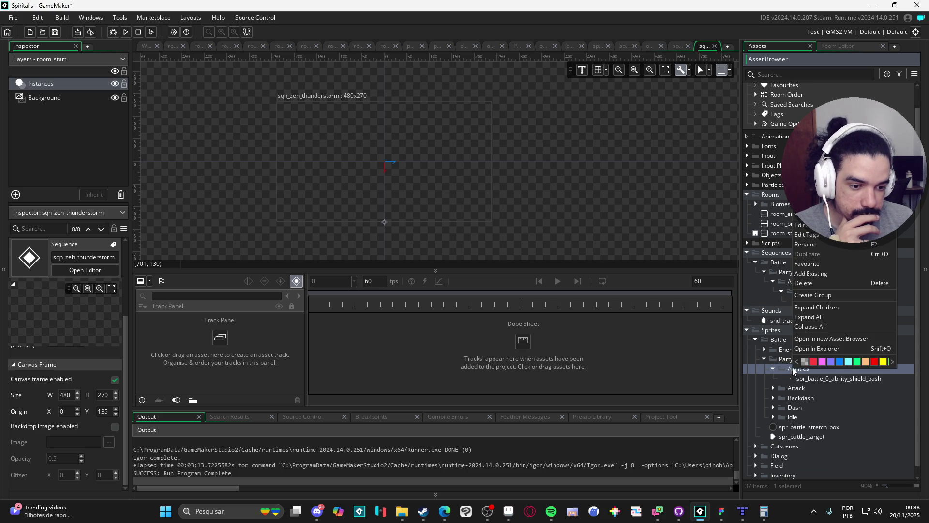
left_click(832, 296)
type("x")
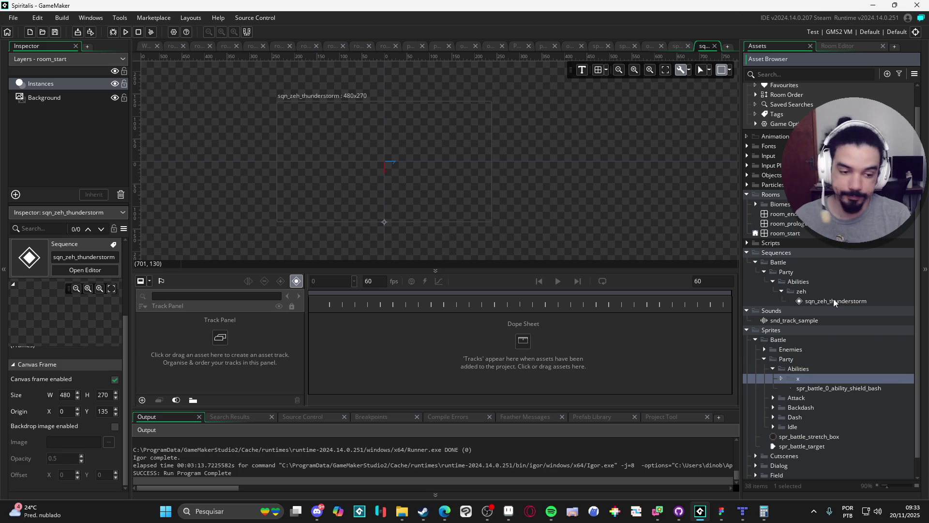
key("BackSpace")
type("zeh")
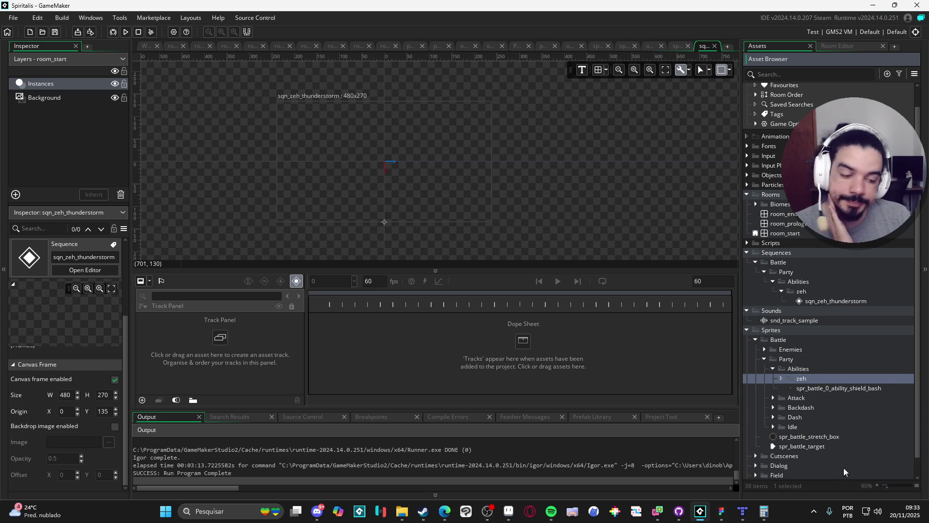
mouse_move(403, 511)
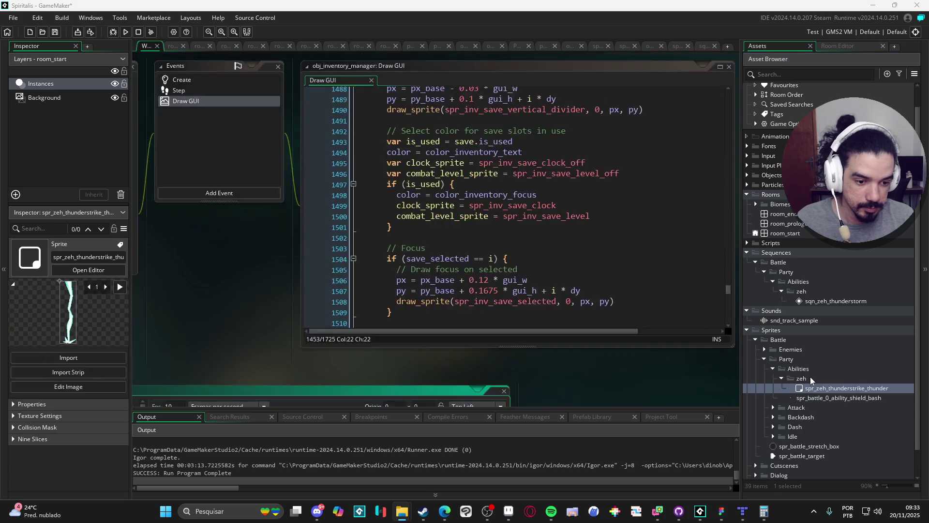
right_click(809, 379)
left_click(860, 304)
type("thunderstrike")
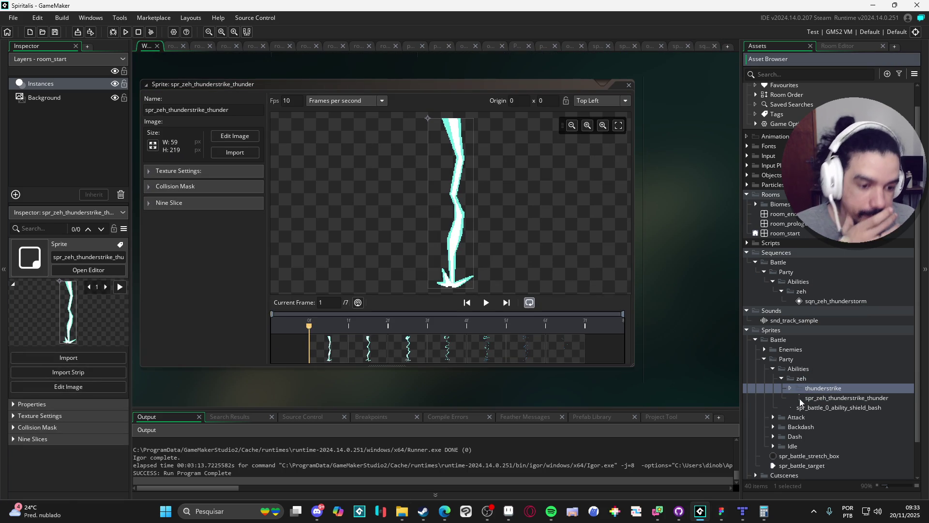
Move the sprite into thunderstrike, set bottom-centre origin and 20 fps, then drop it into sqn_zeh_thunderstorm
left_click_drag(801, 402, 833, 393)
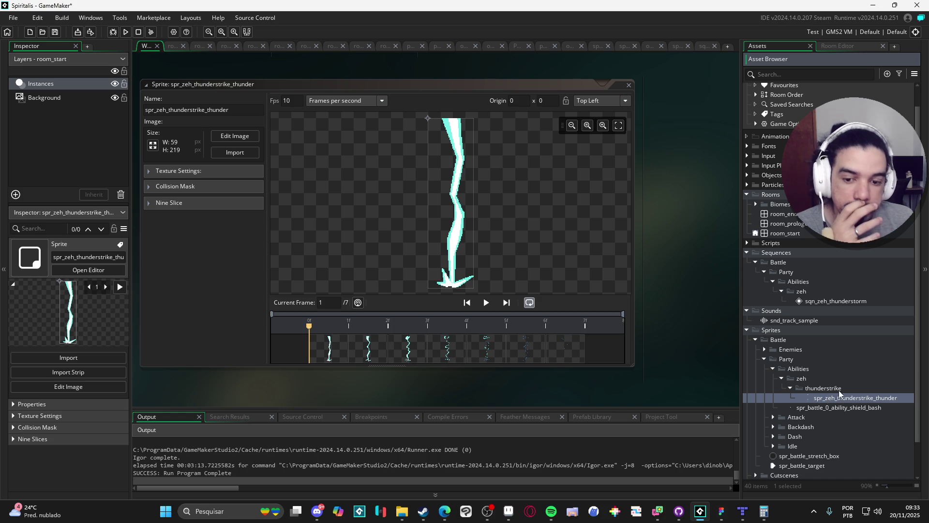
left_click(614, 101)
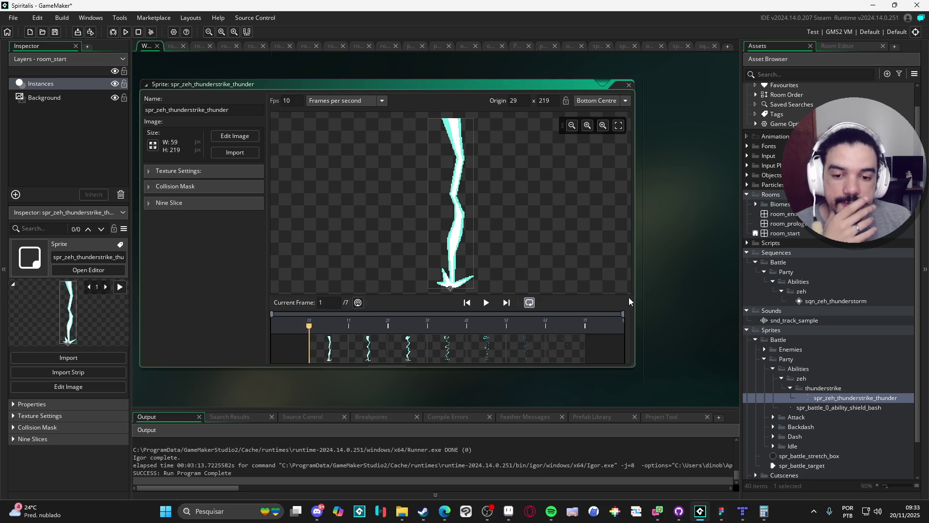
left_click(487, 302)
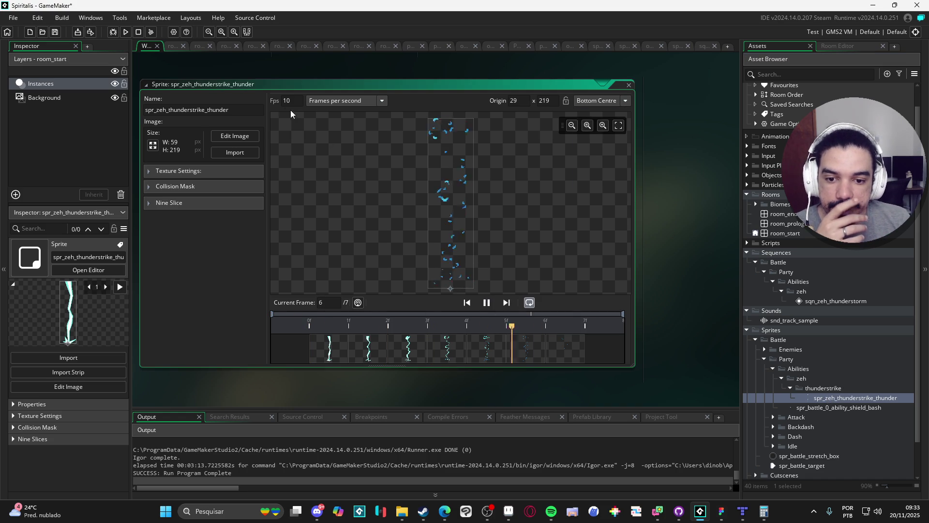
type("15")
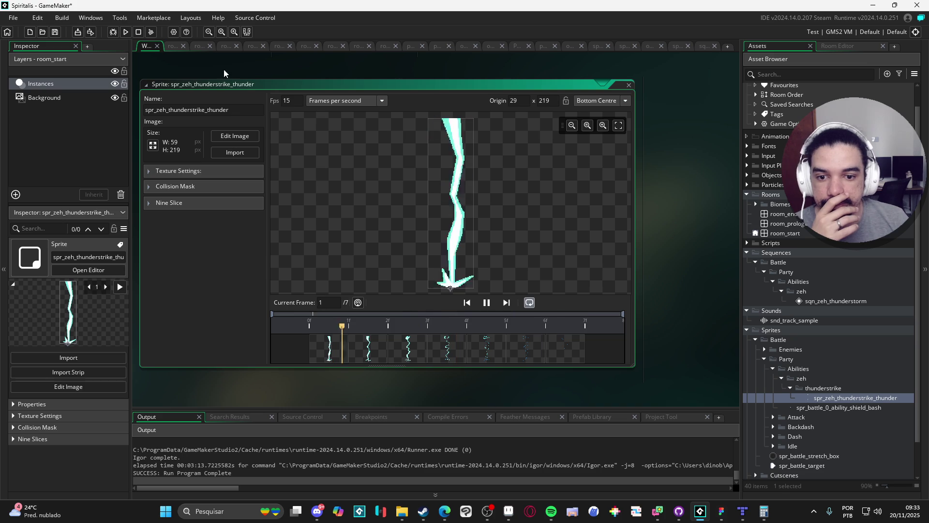
type("20")
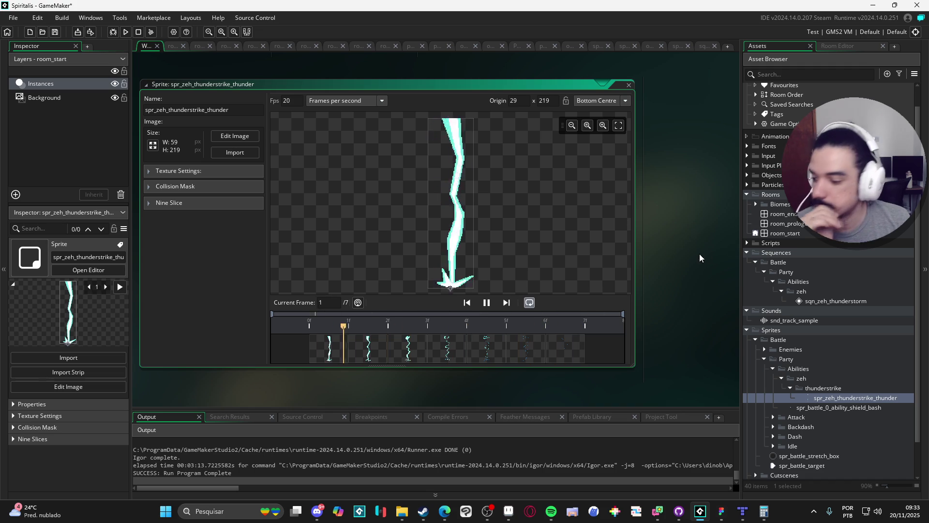
double_click(824, 303)
mouse_move(824, 400)
left_mouse_down()
mouse_move(373, 196)
mouse_move(398, 219)
left_mouse_up()
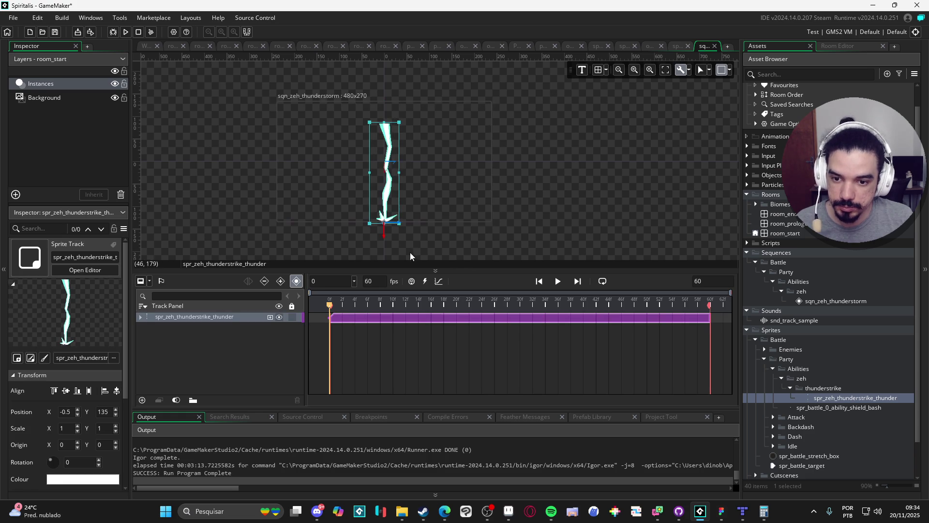
Preview the lightning track and trim its clip to end at frame 20
scroll(392, 228, "up", 1)
left_click(552, 282)
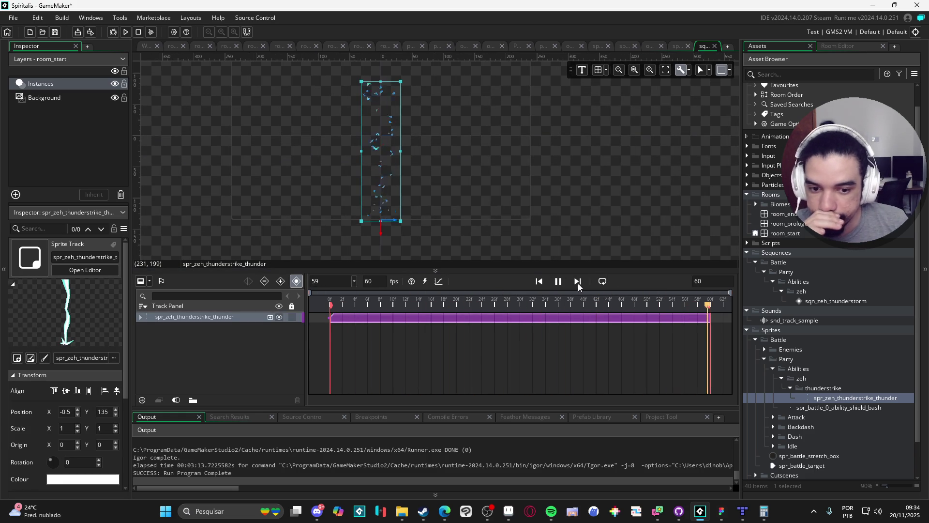
left_click(560, 283)
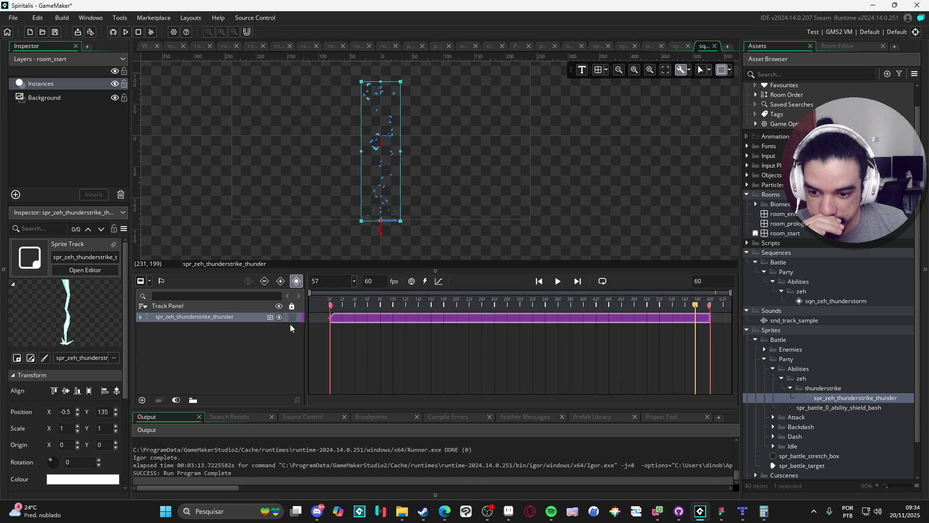
left_click(141, 318)
mouse_move(345, 307)
left_mouse_down()
mouse_move(464, 308)
mouse_move(458, 310)
left_mouse_up()
left_click_drag(712, 321, 457, 320)
left_click(467, 318)
left_click(367, 306)
mouse_move(331, 307)
left_mouse_down()
mouse_move(315, 306)
mouse_move(586, 313)
mouse_move(574, 329)
mouse_move(588, 330)
left_mouse_up()
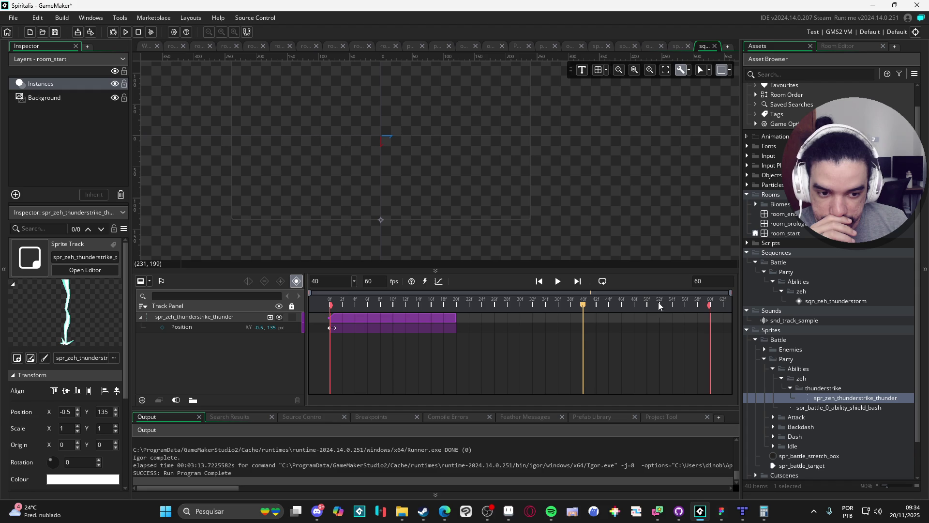
Set the sequence length to 40 frames and play it back to check timing
type("40")
key("Return")
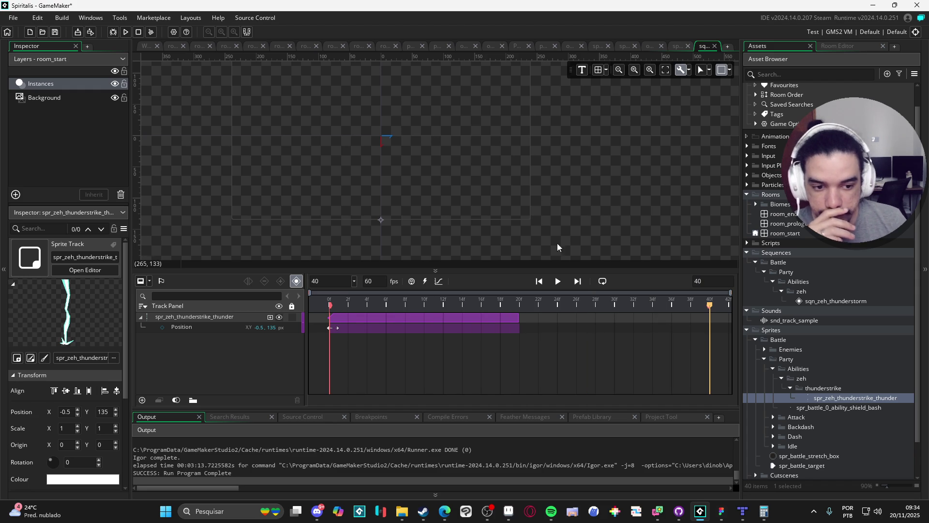
key("space")
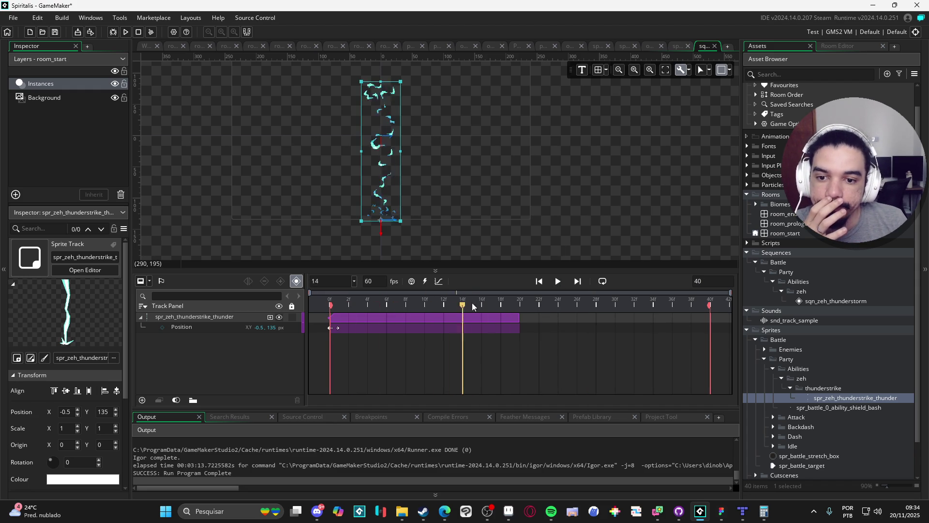
key("space")
key("space")
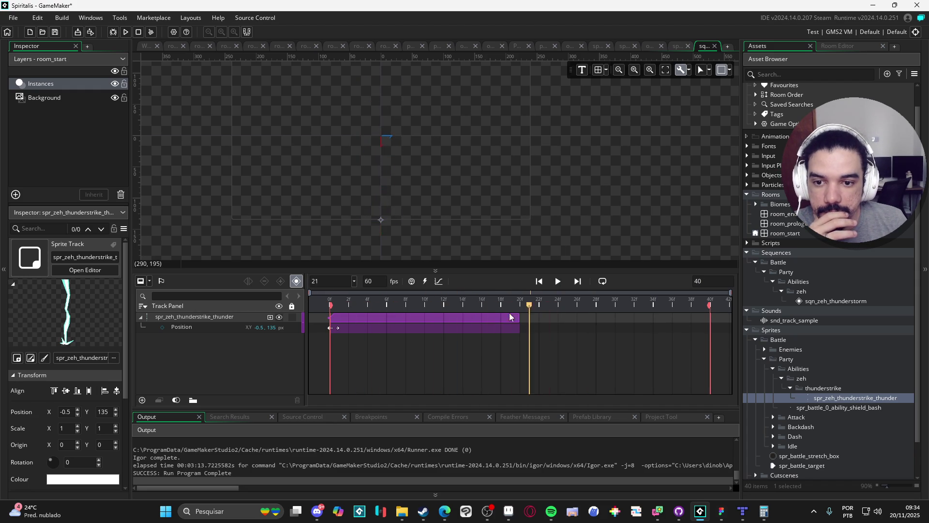
key("space")
key("space")
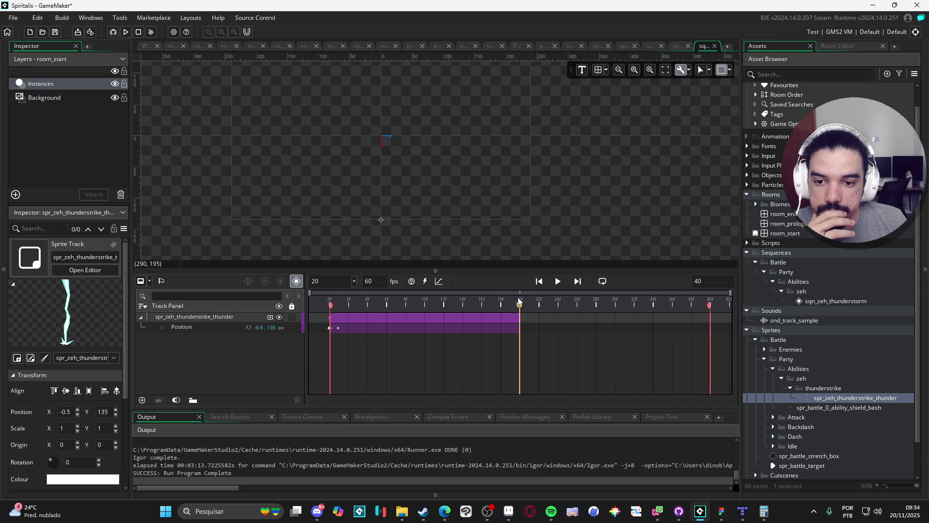
key("space")
key("space")
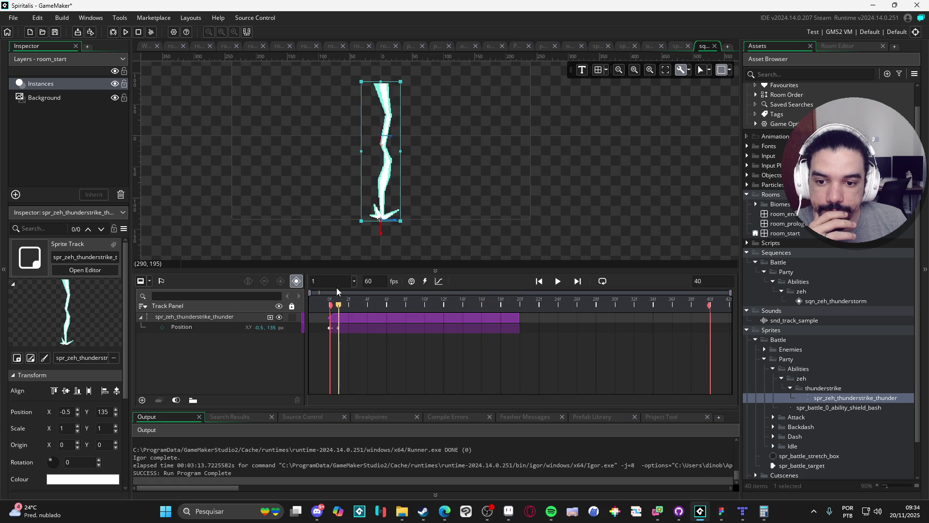
key("space")
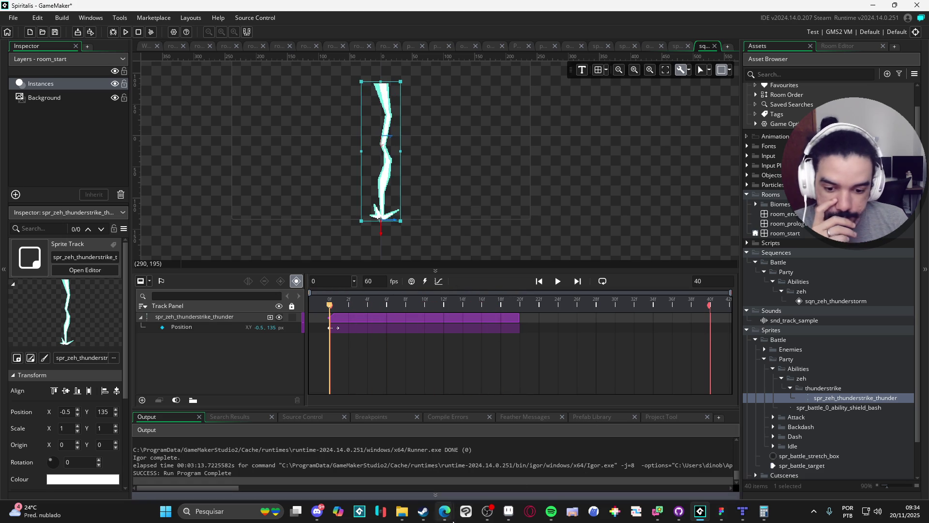
mouse_move(403, 516)
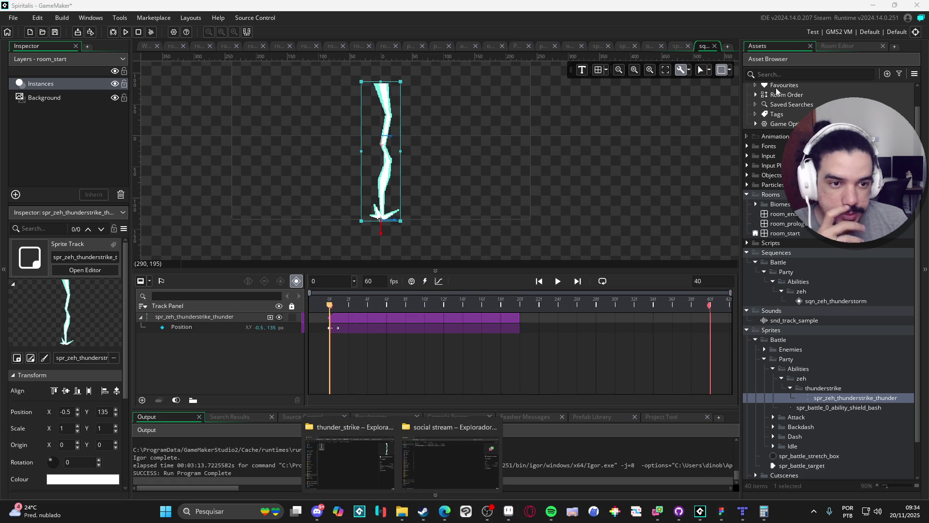
Find obj_light in the assets and place it in the sequence at the bolt's base
left_click(780, 74)
type("ligh")
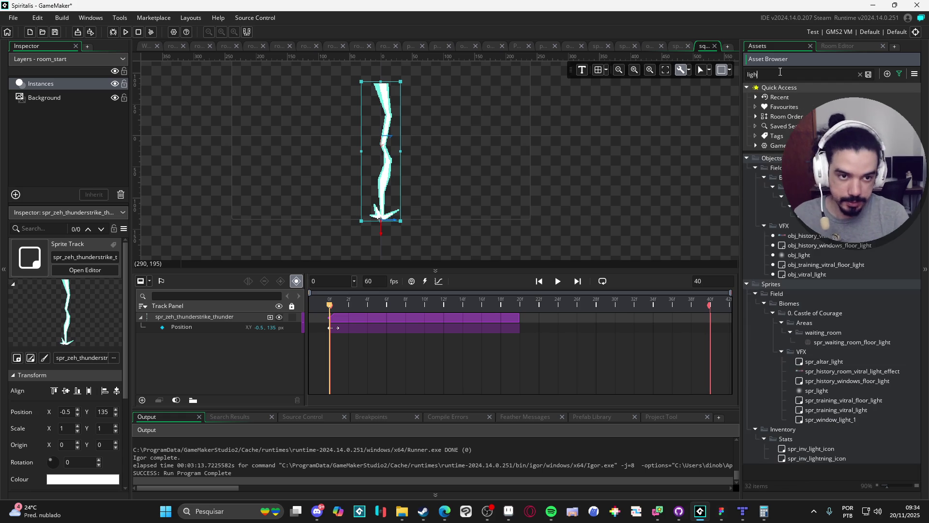
left_click(832, 390)
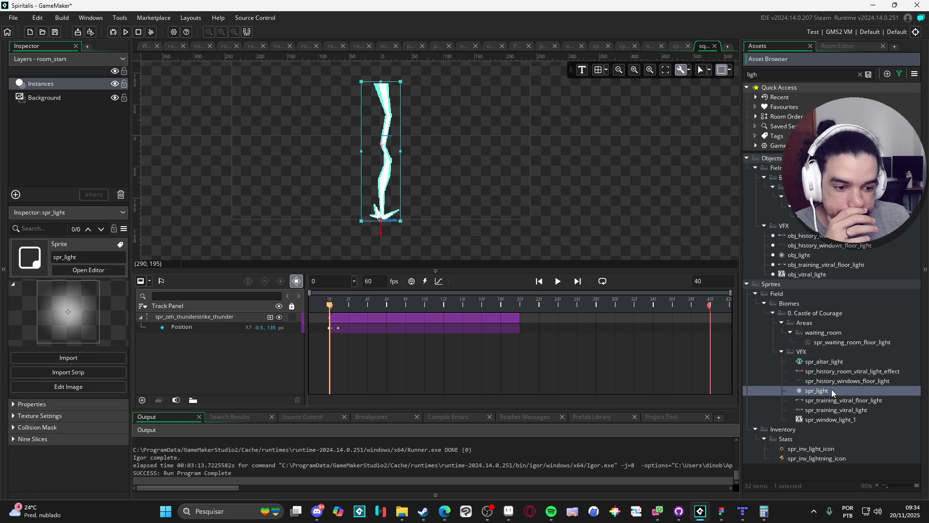
left_click(825, 255)
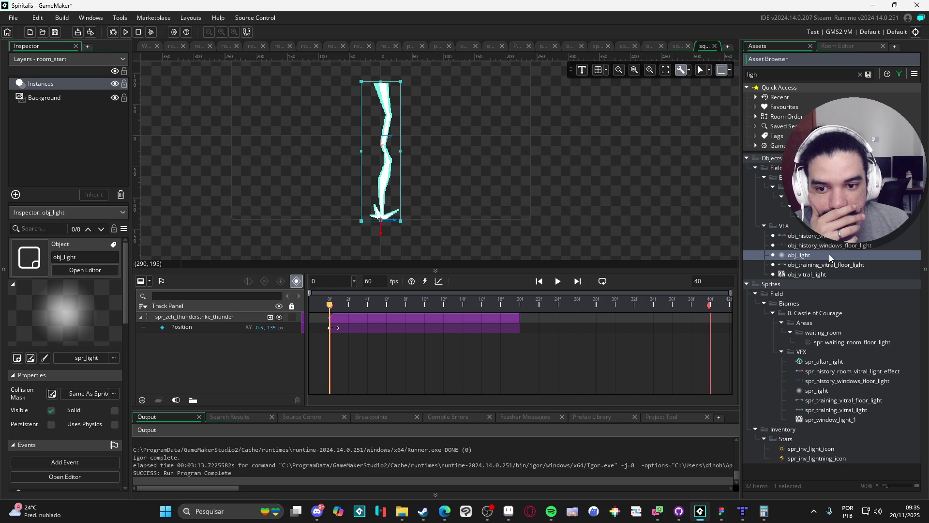
mouse_move(829, 254)
left_mouse_down()
mouse_move(356, 253)
mouse_move(305, 199)
mouse_move(390, 219)
left_mouse_up()
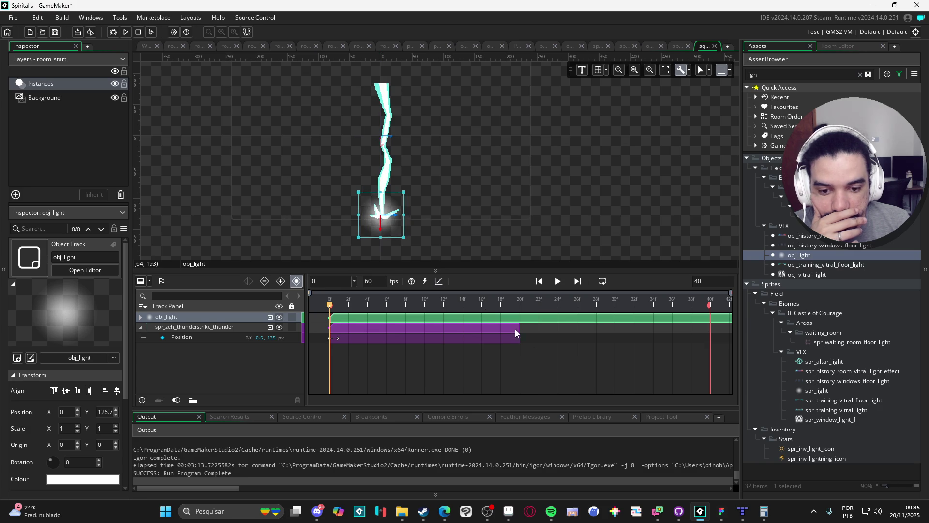
mouse_move(339, 312)
left_mouse_down()
mouse_move(392, 311)
mouse_move(334, 310)
left_mouse_up()
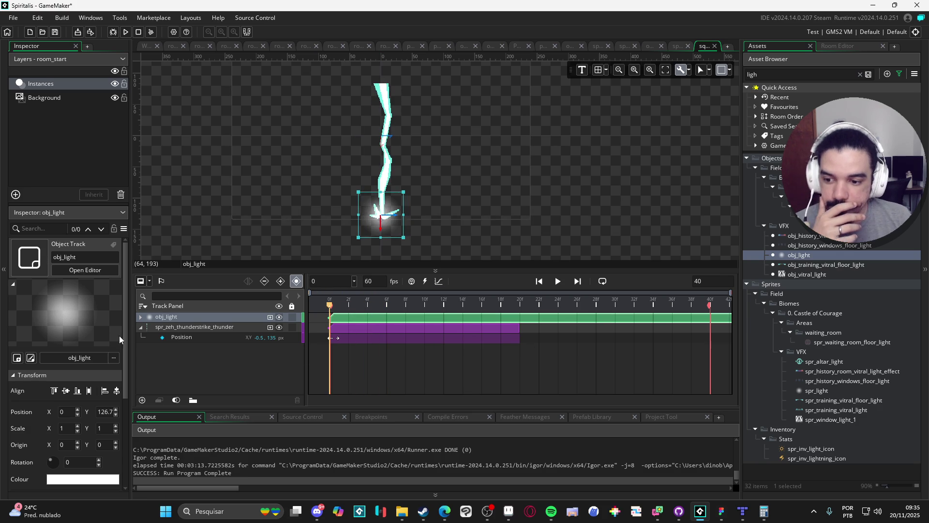
Add a Colour Multiply track to obj_light with a keyframe at frame 0
left_click(141, 318)
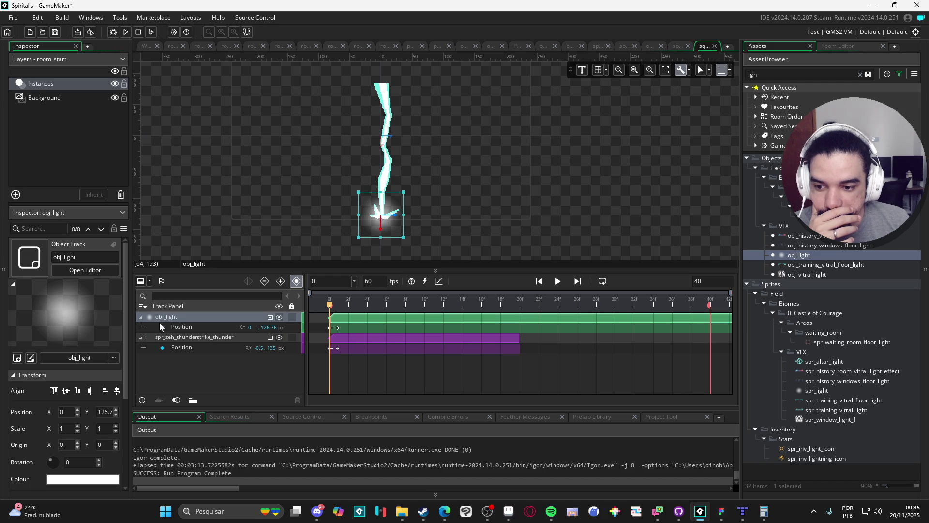
left_click(270, 317)
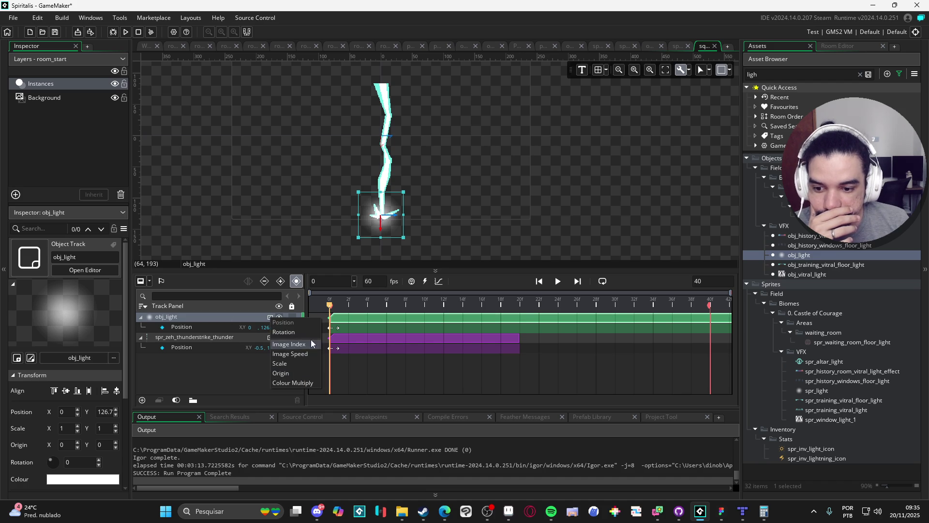
left_click(313, 383)
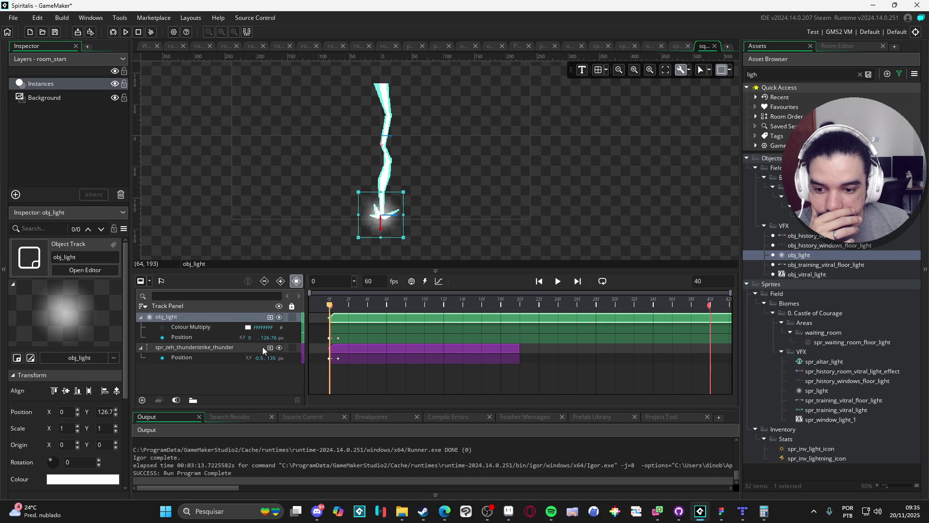
left_click(164, 328)
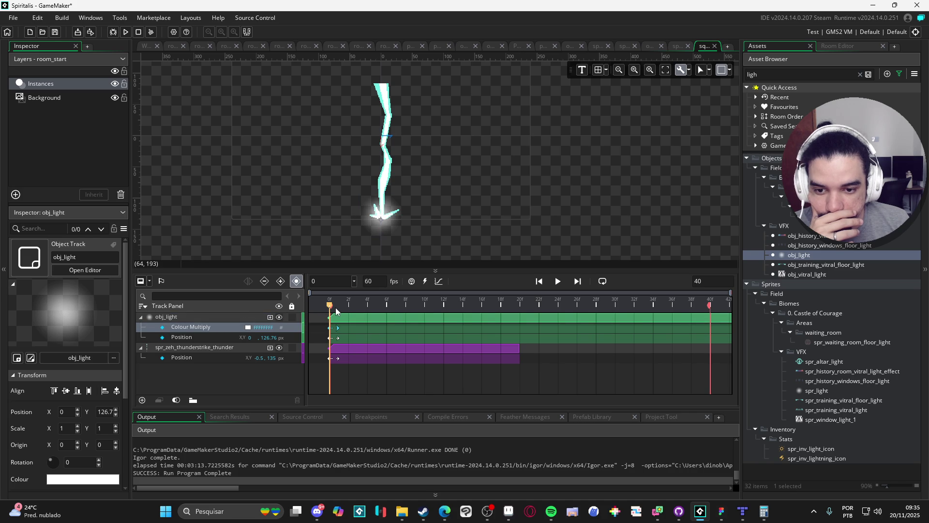
Set the light's Colour Multiply alpha to 0 at frame 2
left_click_drag(335, 308, 349, 308)
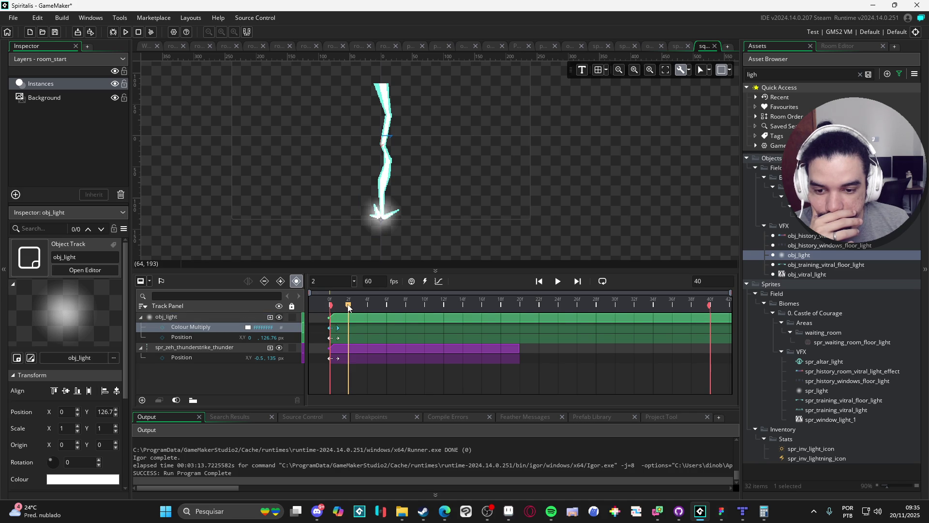
left_click(248, 330)
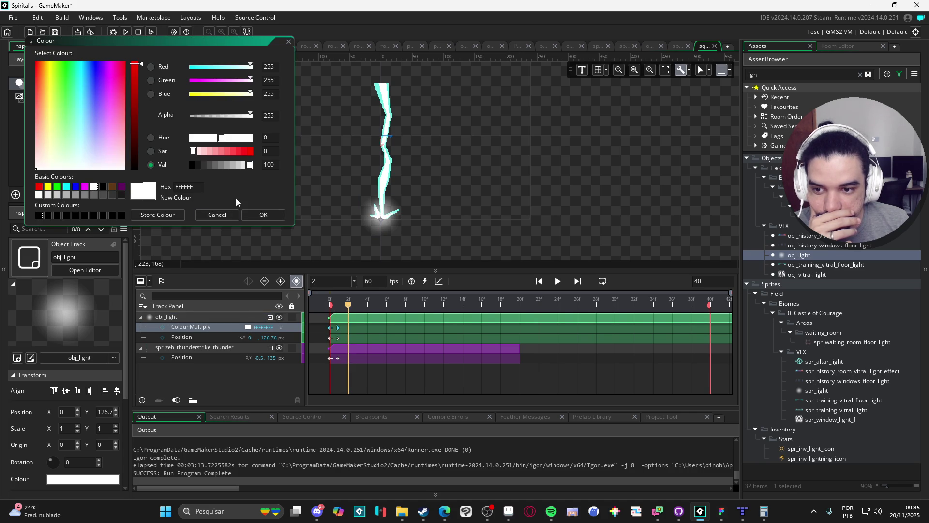
left_click_drag(210, 121, 164, 121)
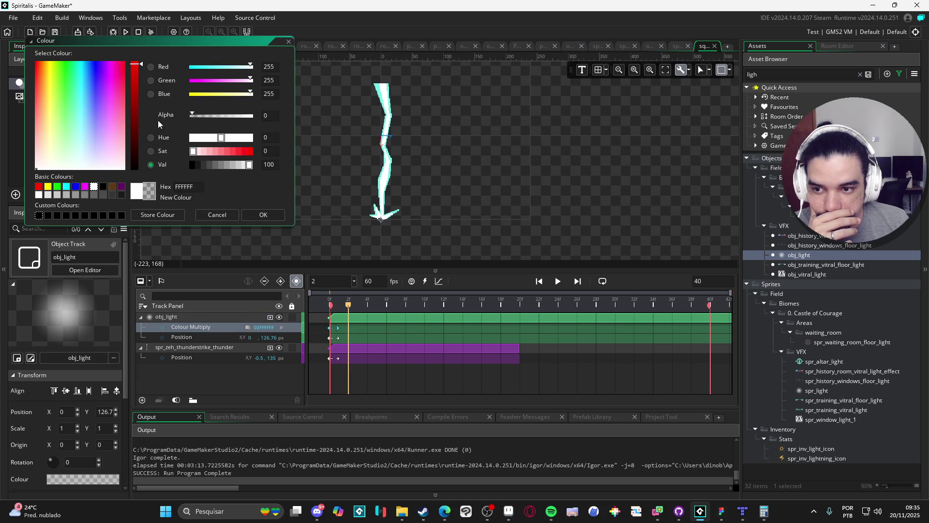
left_click(267, 219)
left_click_drag(348, 305, 324, 304)
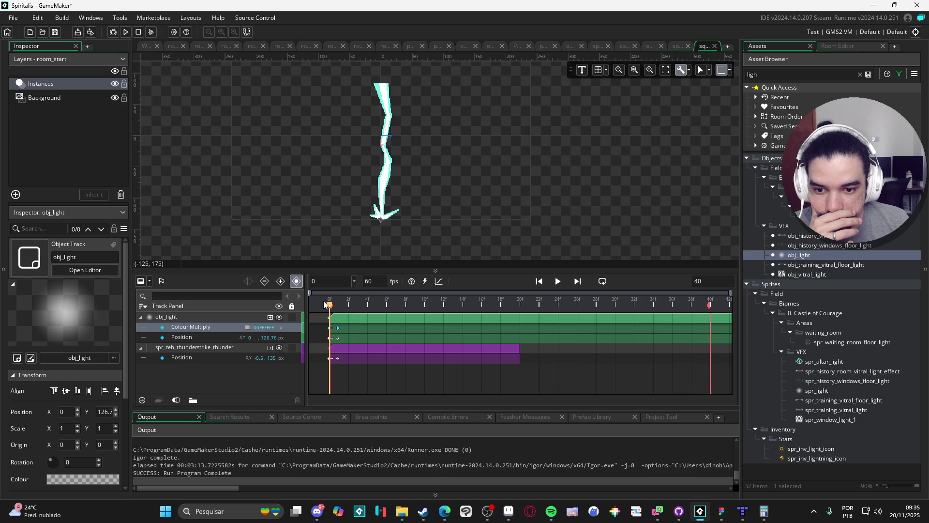
left_click(347, 306)
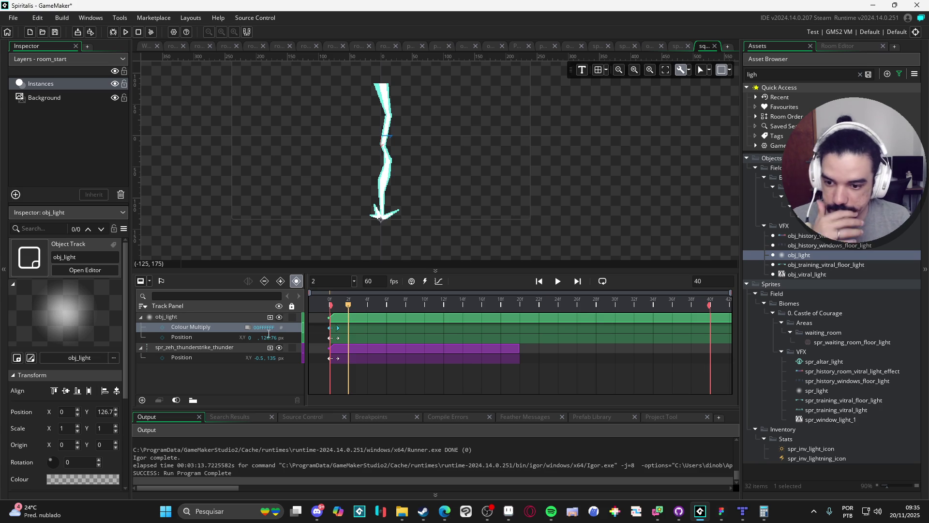
Make the light fully opaque (alpha 255) at frame 0 and key it transparent at frame 2
left_click(327, 312)
left_click(249, 328)
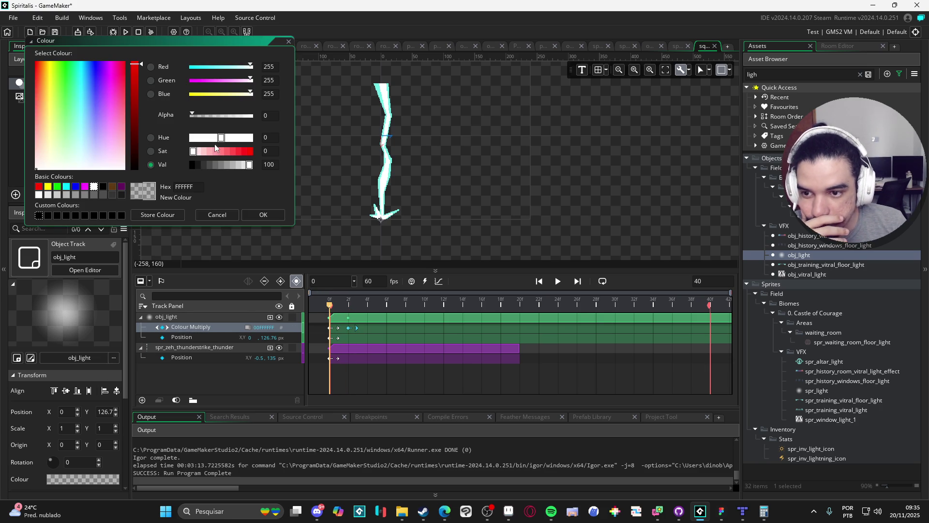
left_click_drag(242, 117, 273, 191)
left_click(264, 214)
mouse_move(329, 304)
left_mouse_down()
mouse_move(370, 304)
mouse_move(347, 310)
left_mouse_up()
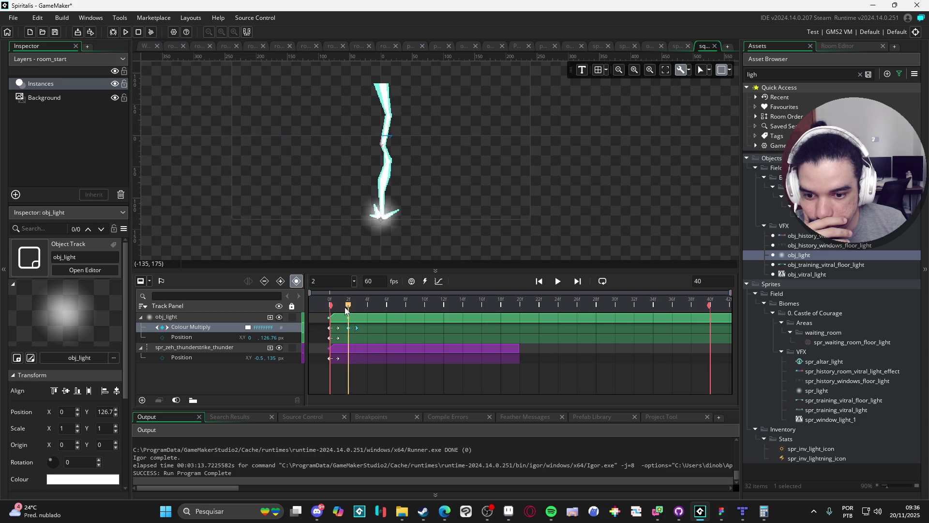
left_click(330, 328)
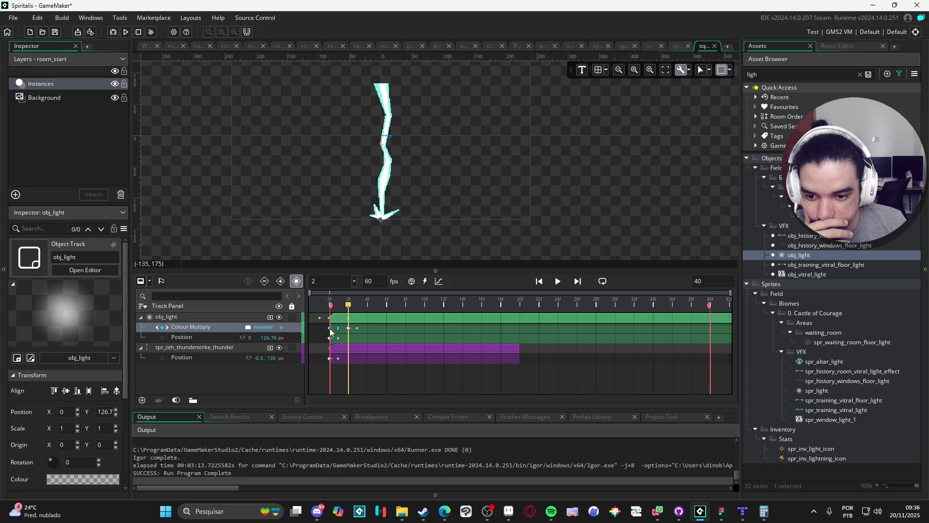
Replay the lightning sequence from the start to check the flash, then select the light
mouse_move(350, 312)
left_mouse_down()
mouse_move(330, 310)
mouse_move(358, 310)
mouse_move(329, 309)
left_mouse_up()
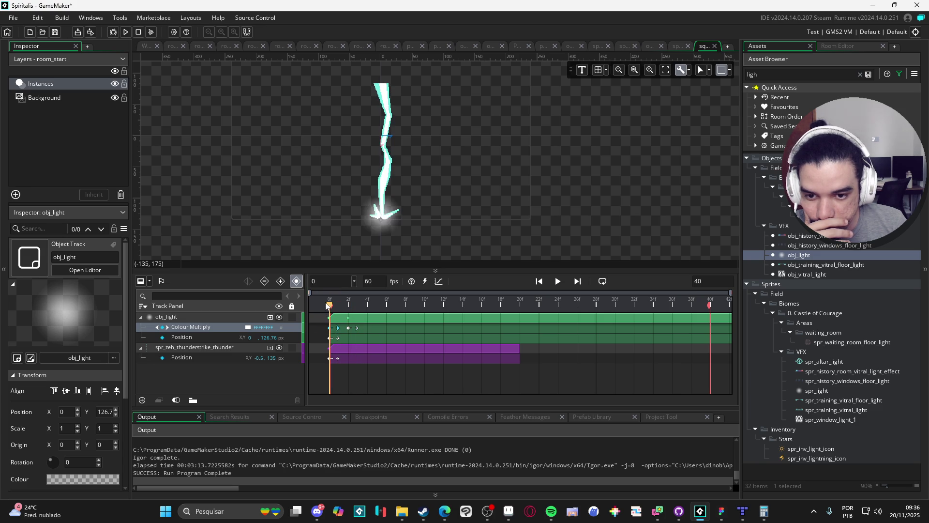
left_click(557, 282)
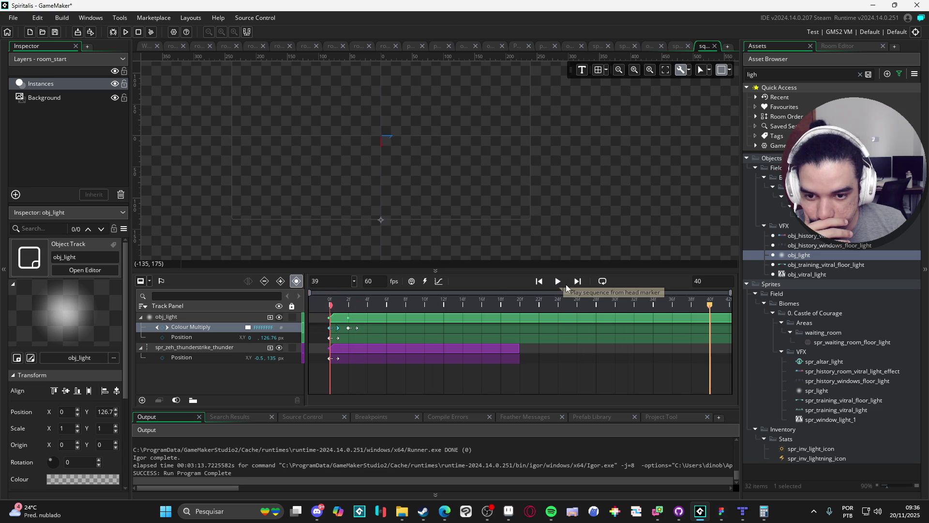
left_click(558, 282)
left_click(558, 282)
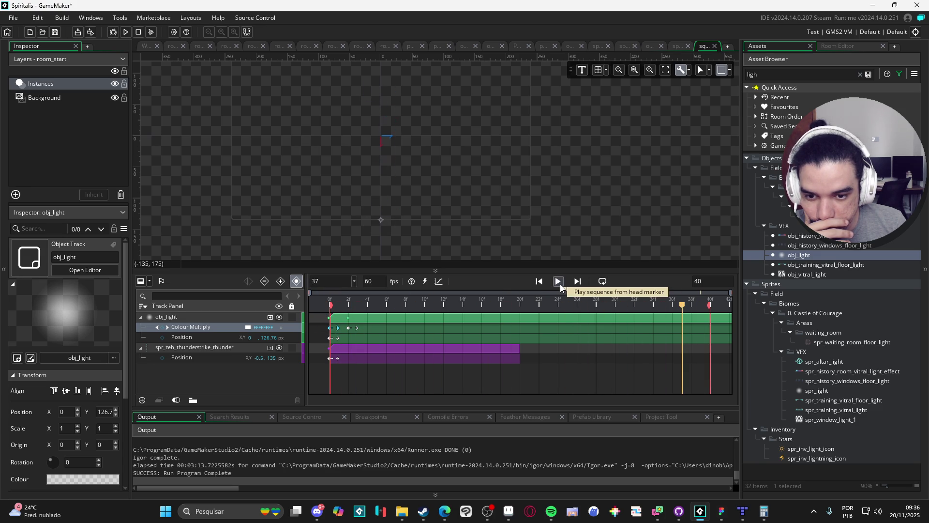
left_click(560, 283)
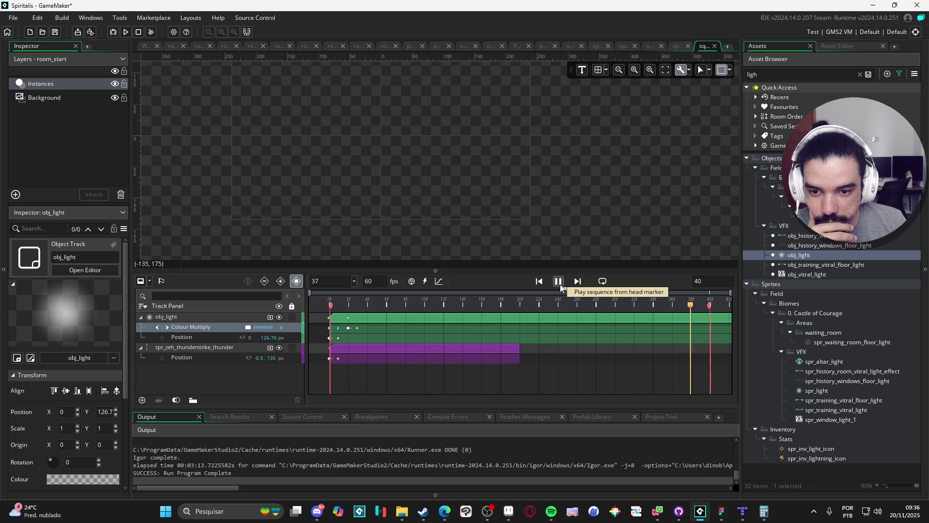
left_click(559, 283)
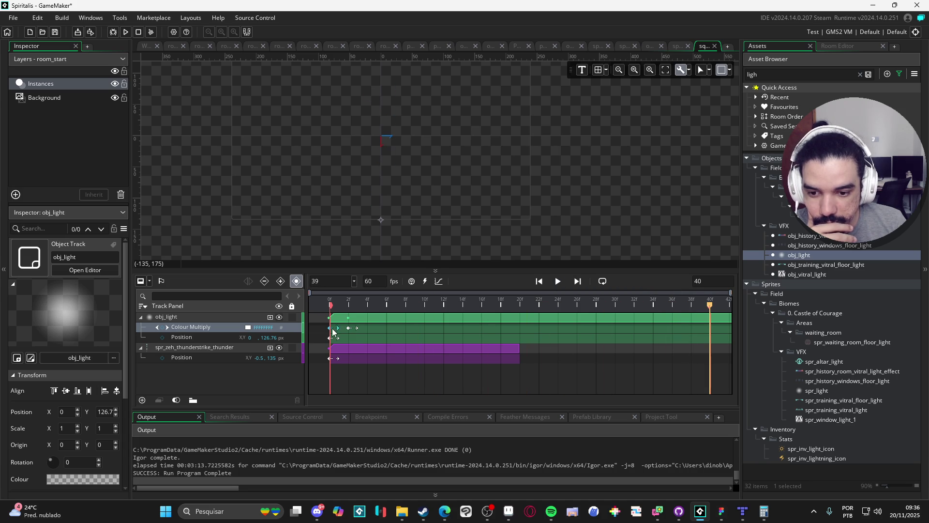
left_click(341, 304)
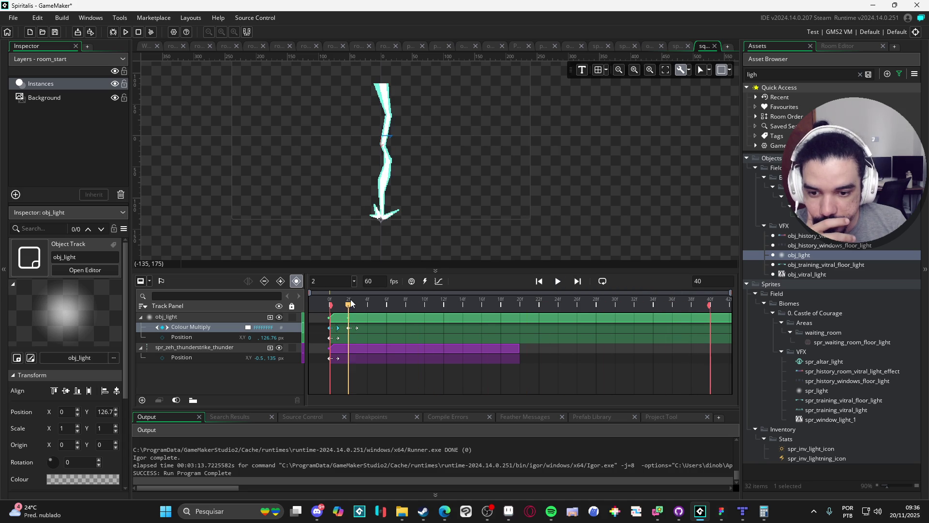
left_click(387, 227)
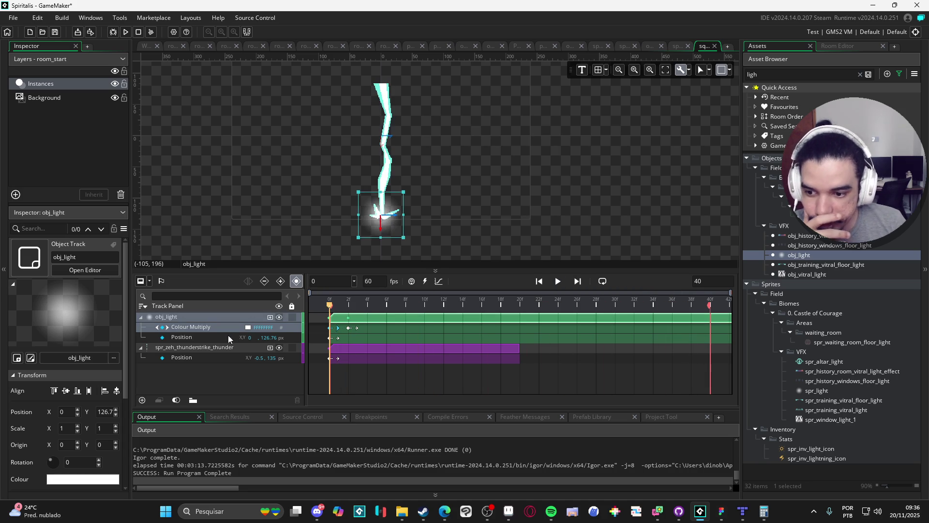
Enlarge the light, recentre it on the bolt's base, and preview the sequence
left_click_drag(405, 192, 449, 154)
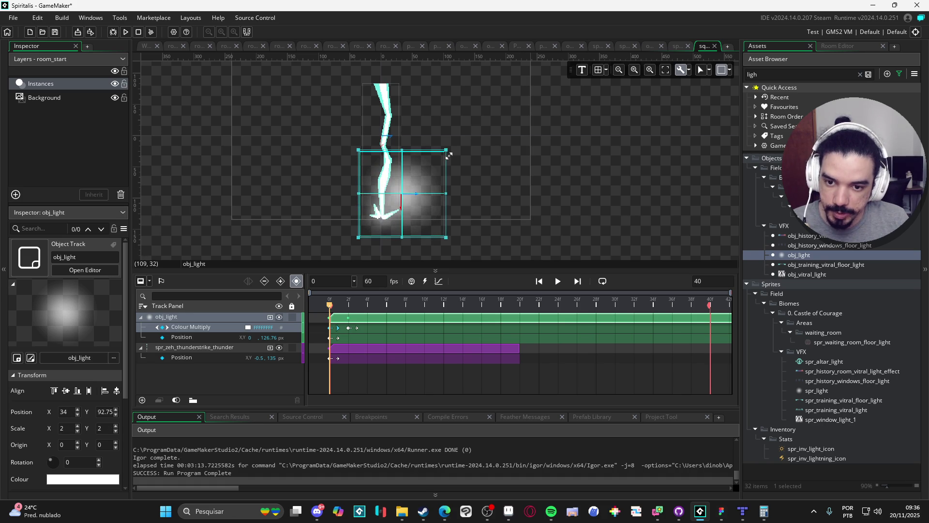
mouse_move(430, 192)
left_mouse_down()
mouse_move(412, 200)
mouse_move(409, 215)
left_mouse_up()
left_click_drag(351, 305, 325, 306)
left_click(558, 281)
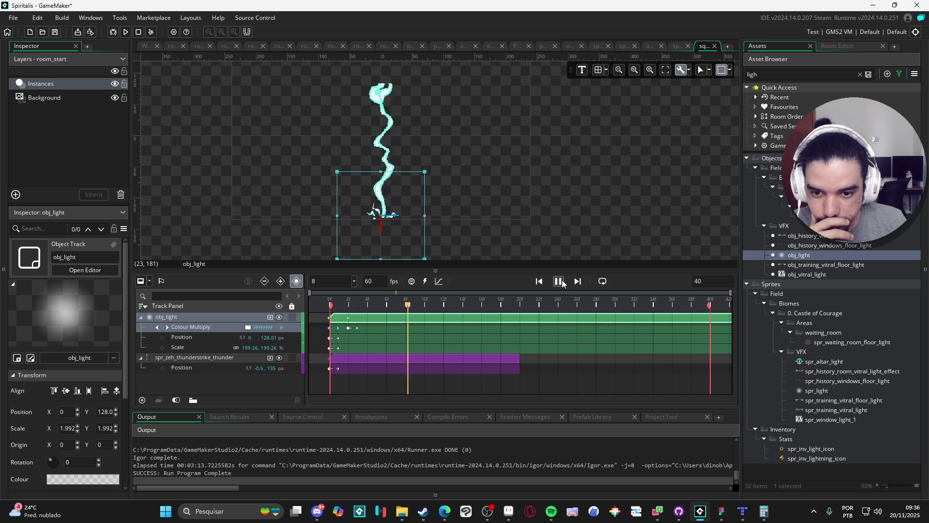
left_click(559, 281)
left_click(561, 282)
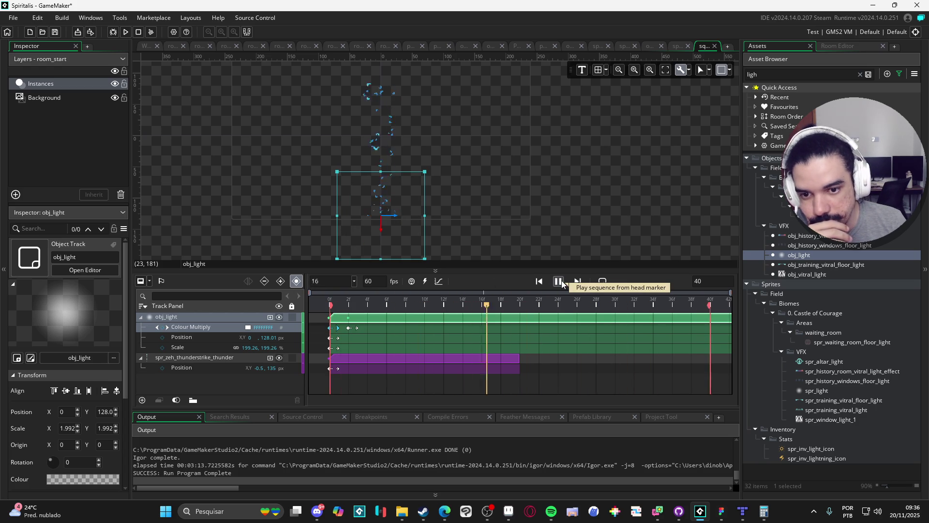
left_click(561, 283)
Move the transparent key later to lengthen the fade, then replay the sequence
left_click_drag(349, 328, 369, 329)
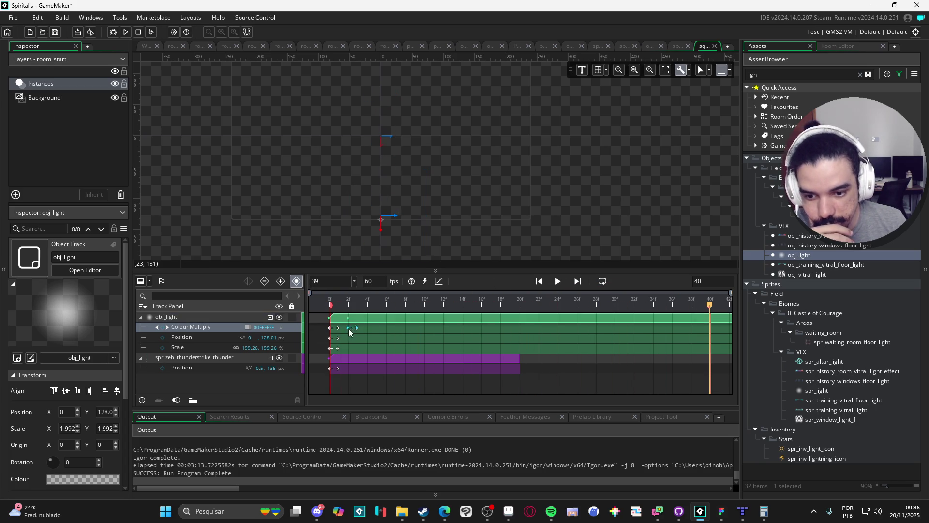
left_click(558, 281)
left_click(557, 282)
left_click(557, 284)
left_click(553, 284)
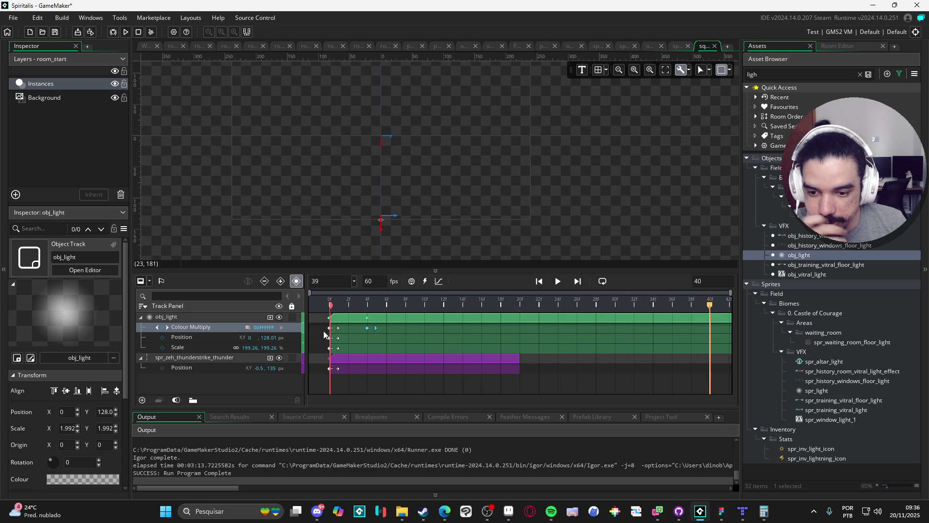
Lower the glow tint's alpha at frame 39, replay, and rewind to frame 0
left_click(249, 328)
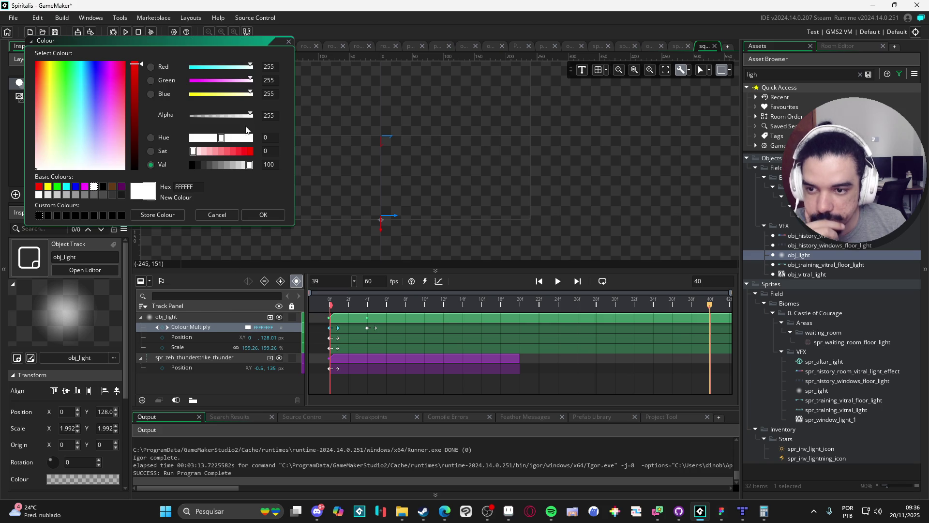
left_click(231, 115)
left_click(263, 214)
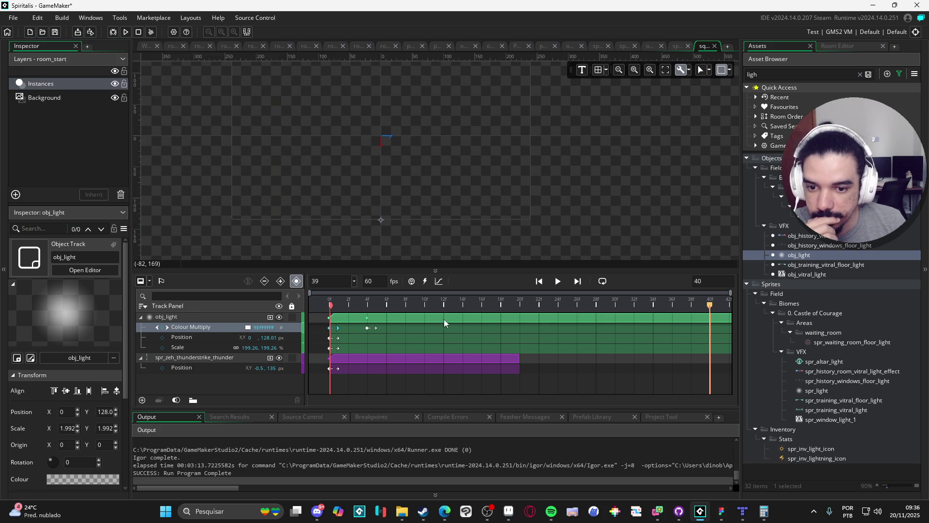
left_click(558, 282)
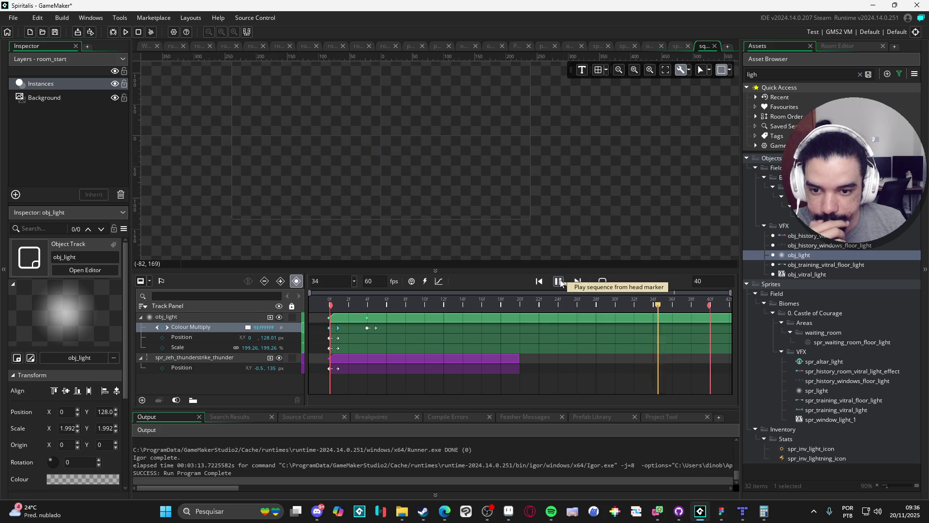
left_click(559, 282)
left_click(559, 282)
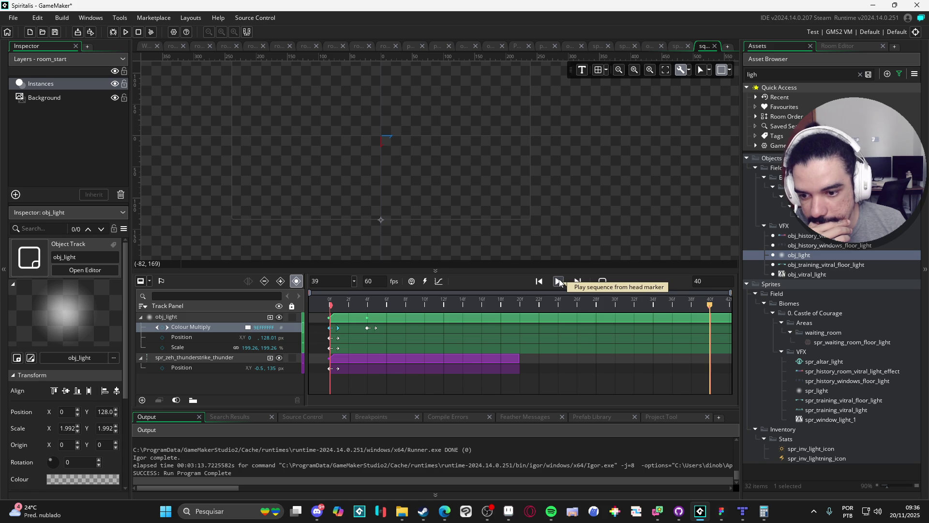
key("Home")
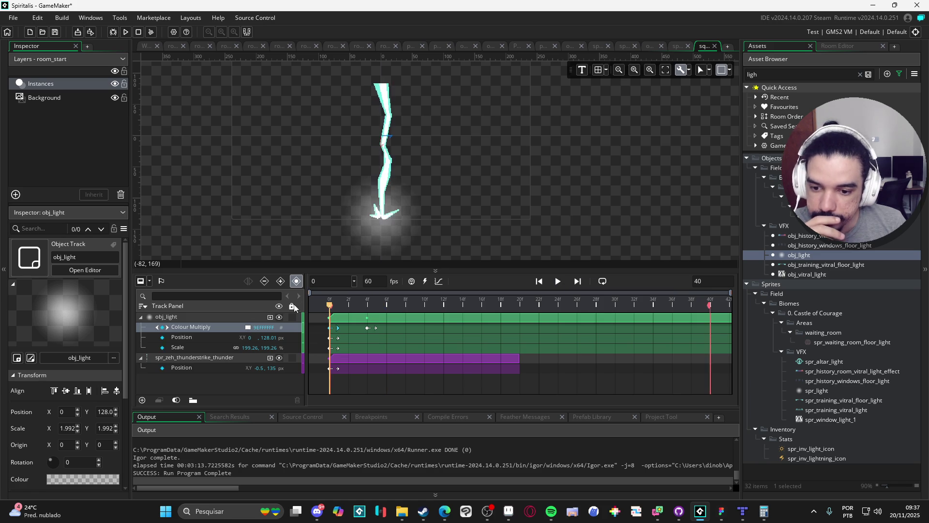
left_click(248, 328)
In Aseprite, copy the thunder strike's cyan palette colour 73efe8 and return to GameMaker
left_click(504, 517)
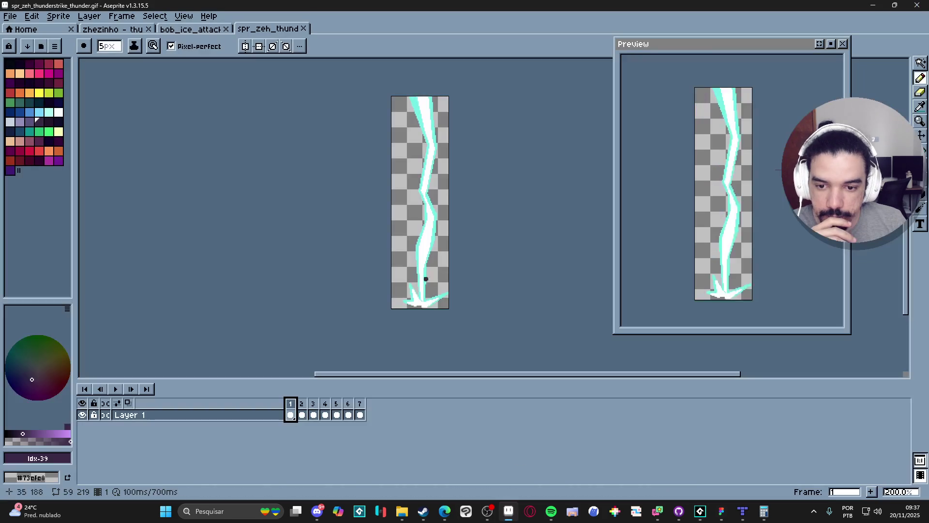
left_click(176, 32)
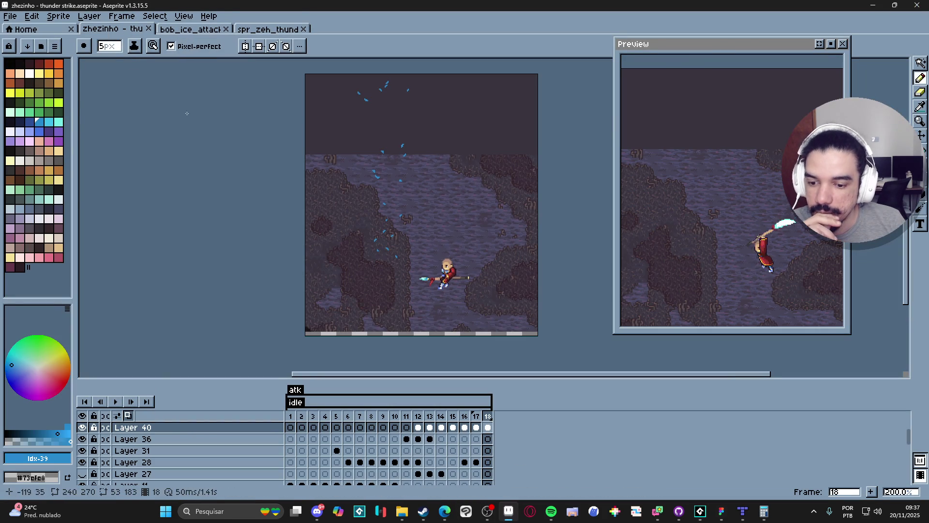
left_click(58, 121)
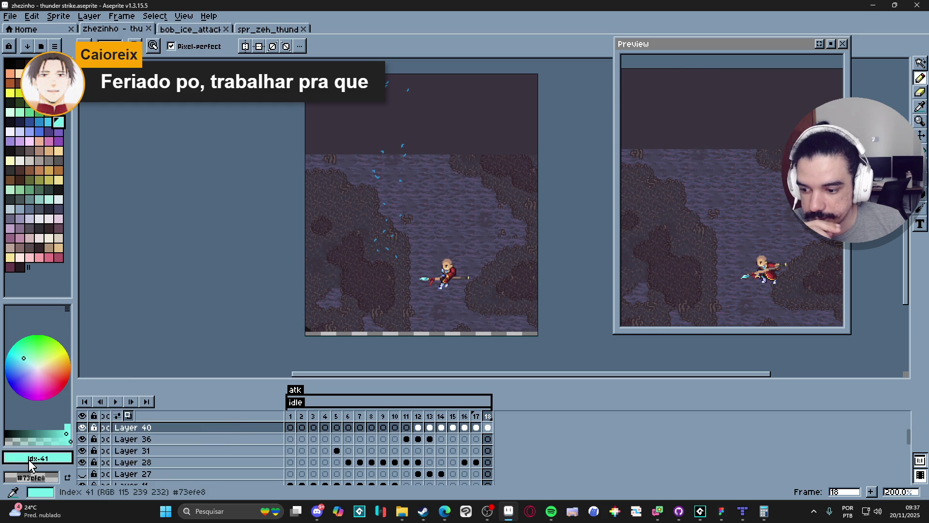
left_click(38, 458)
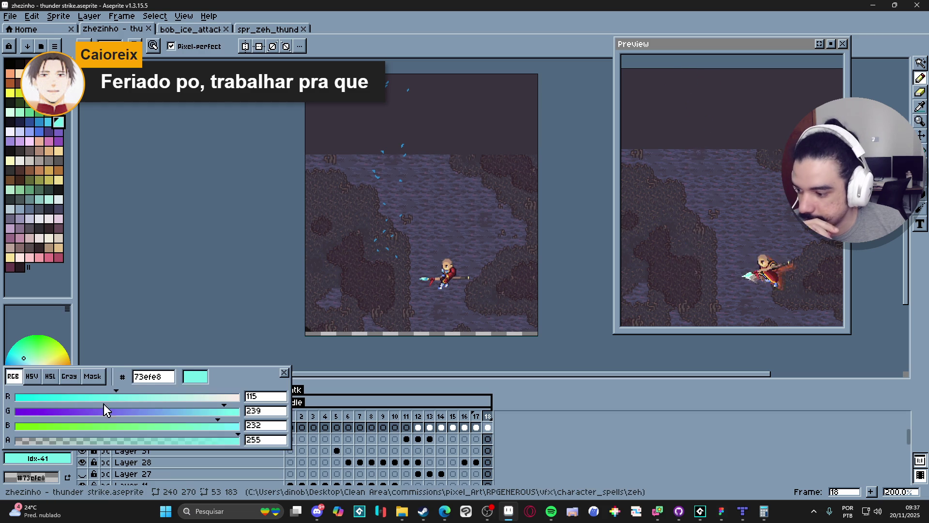
left_click(123, 363)
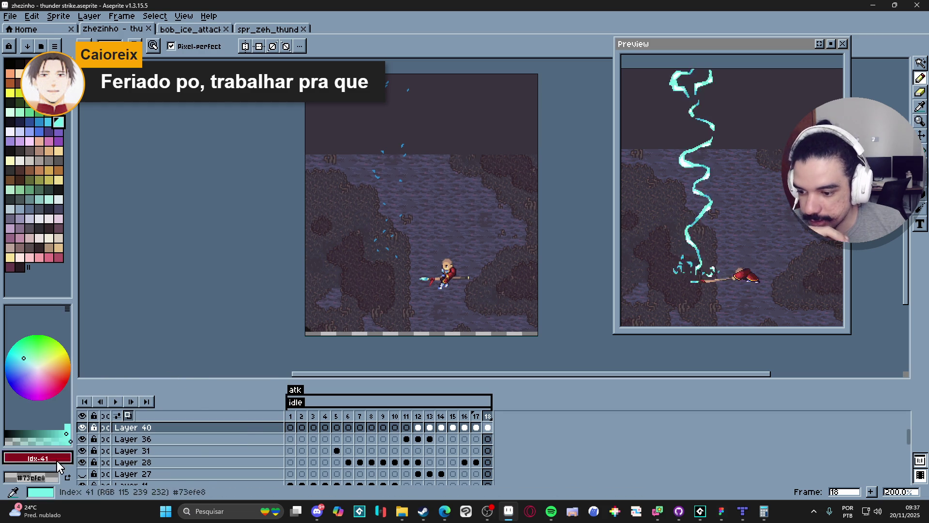
left_click(48, 476)
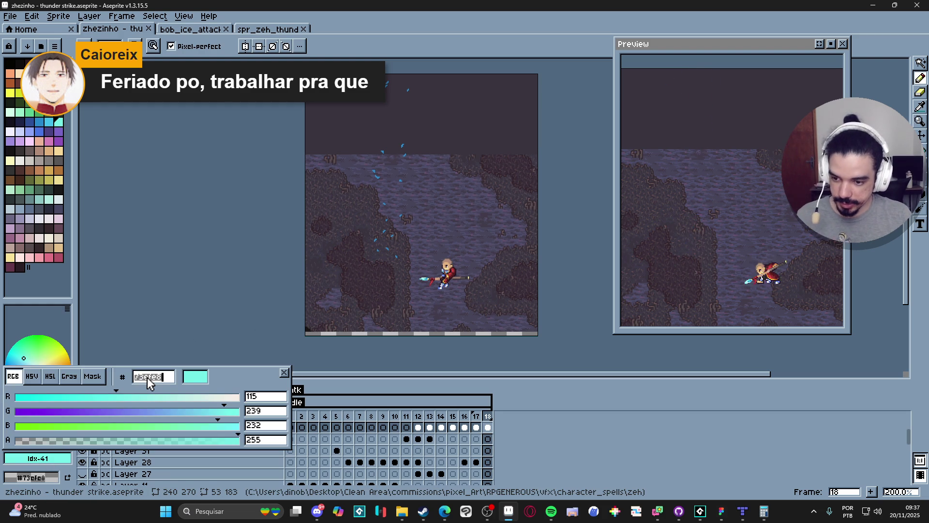
key("Escape")
key("alt+Tab")
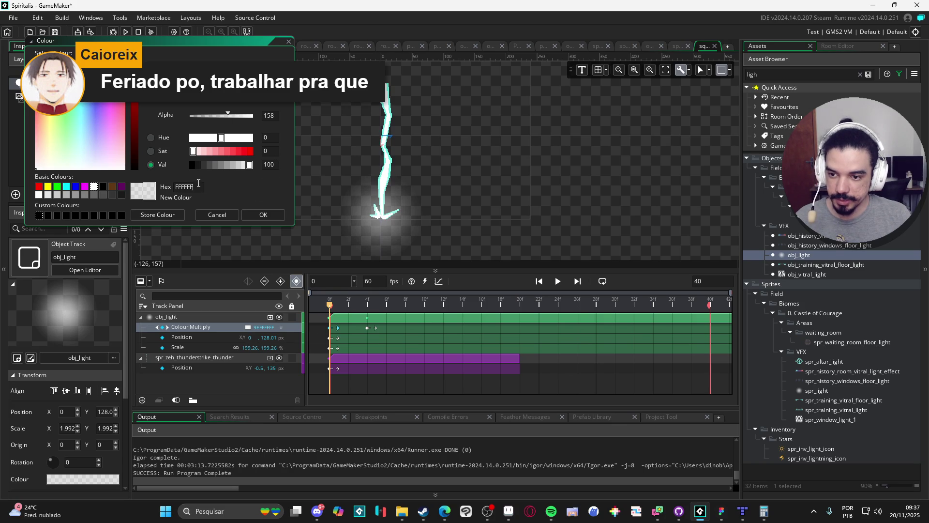
Apply cyan 73EFE8 to the glow's Colour Multiply and replay the sequence
left_click(274, 218)
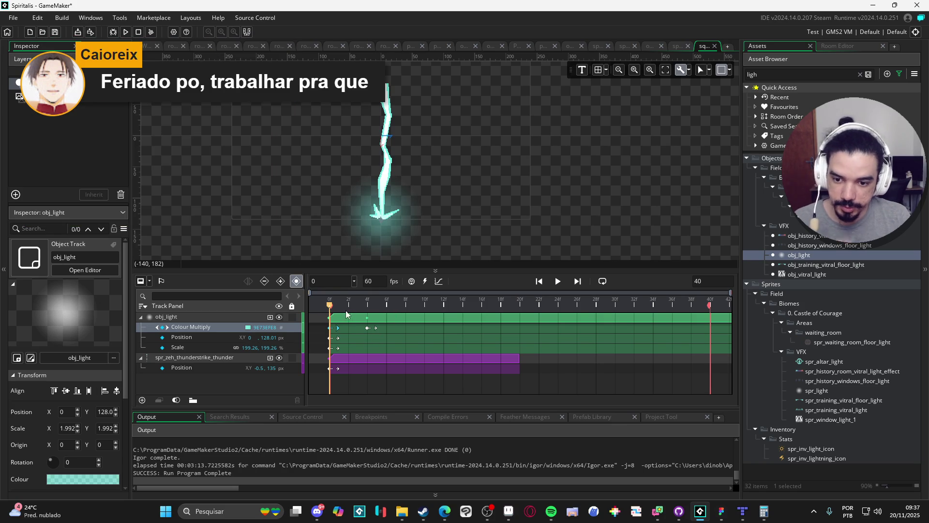
left_click(559, 284)
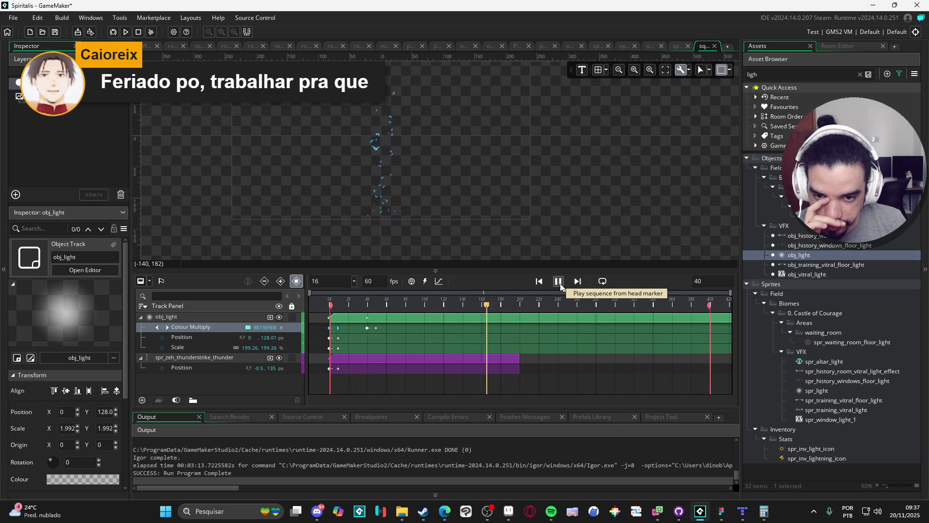
left_click(560, 282)
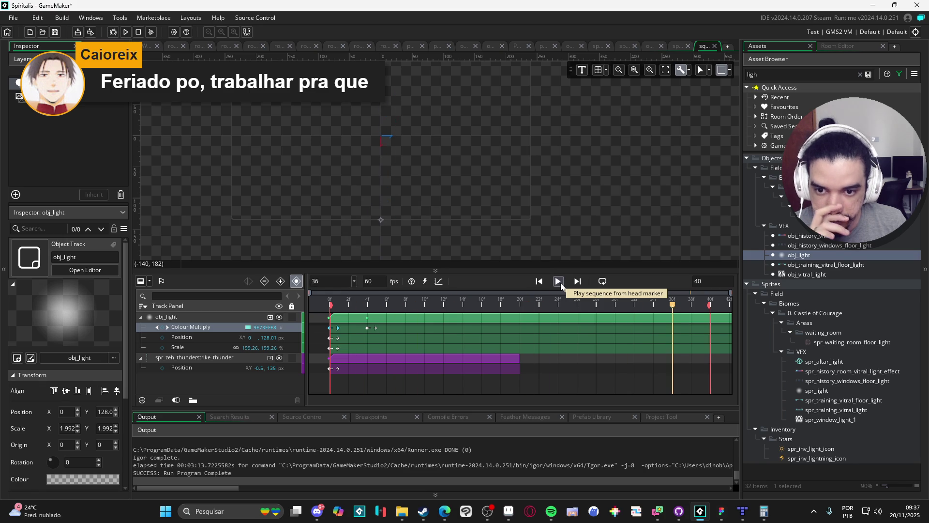
left_click(559, 282)
At frame 4, select the glow's Scale track to key it down to 30, 30
left_click(348, 300)
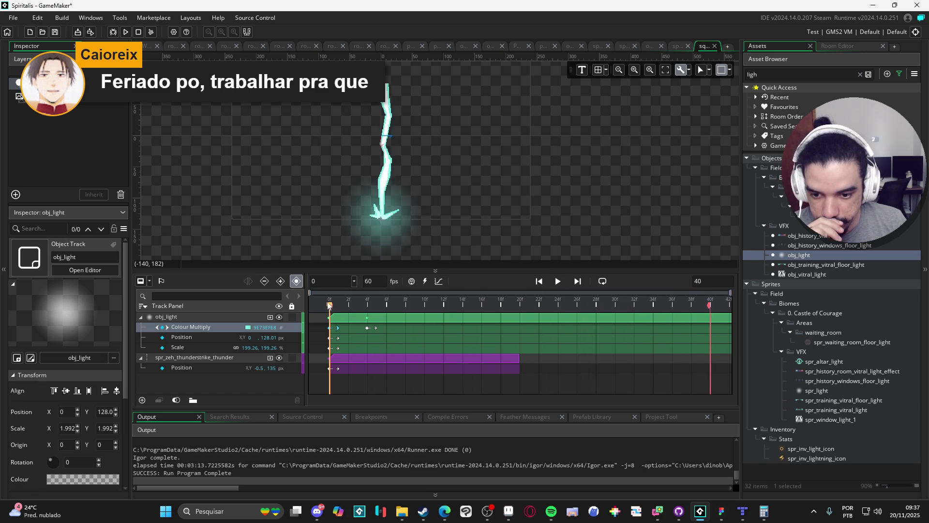
left_click(367, 298)
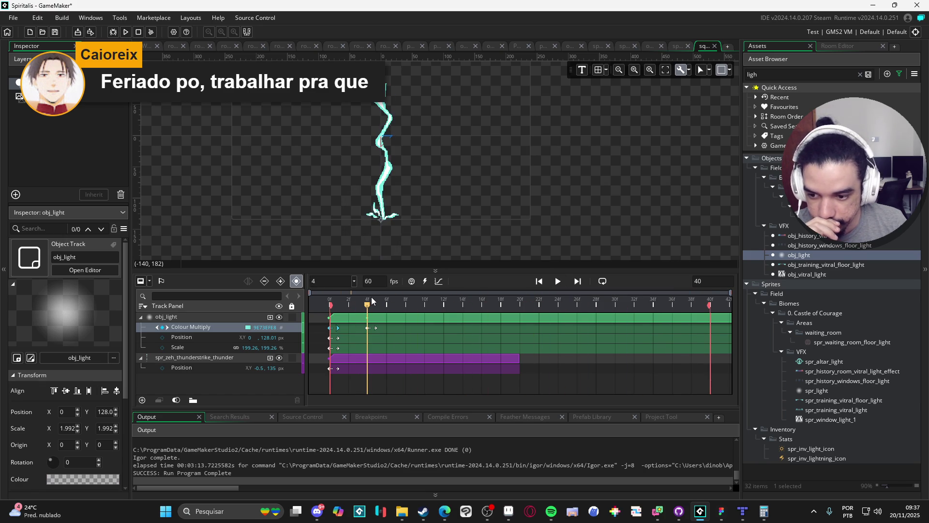
left_click(330, 304)
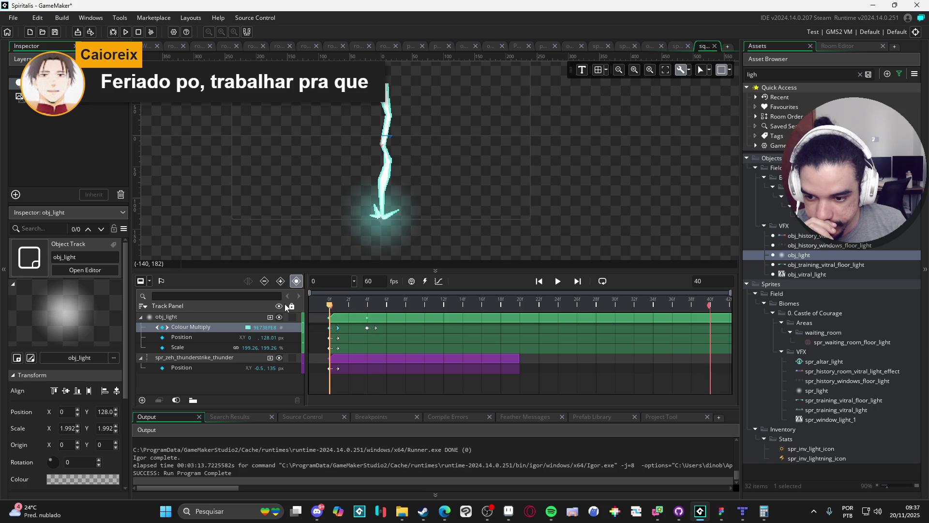
left_click(364, 315)
left_click(167, 349)
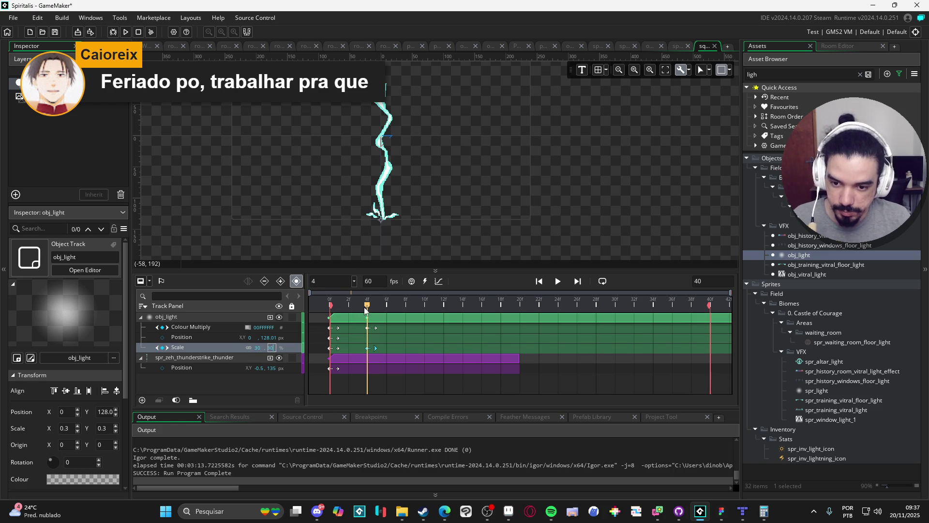
Play the sequence, then drag the splitter down to give the room view more height
key("space")
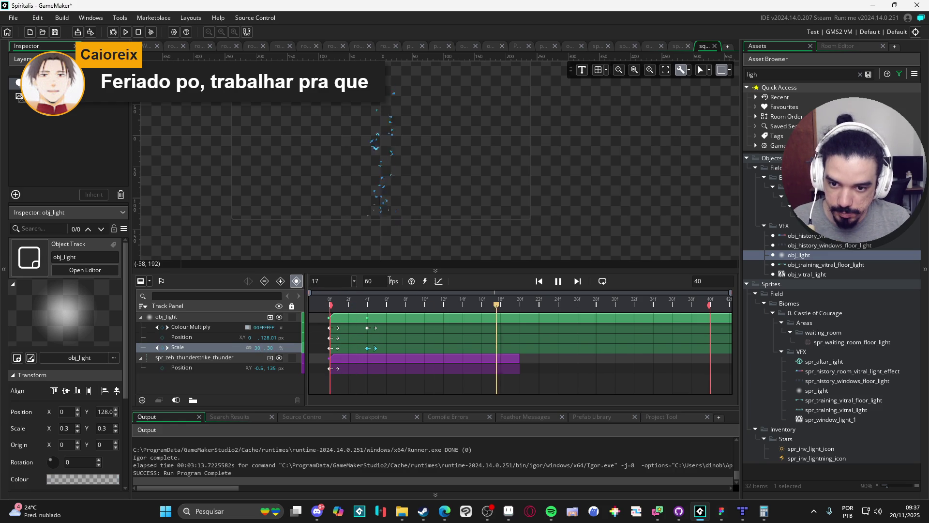
left_click(561, 282)
left_click(560, 282)
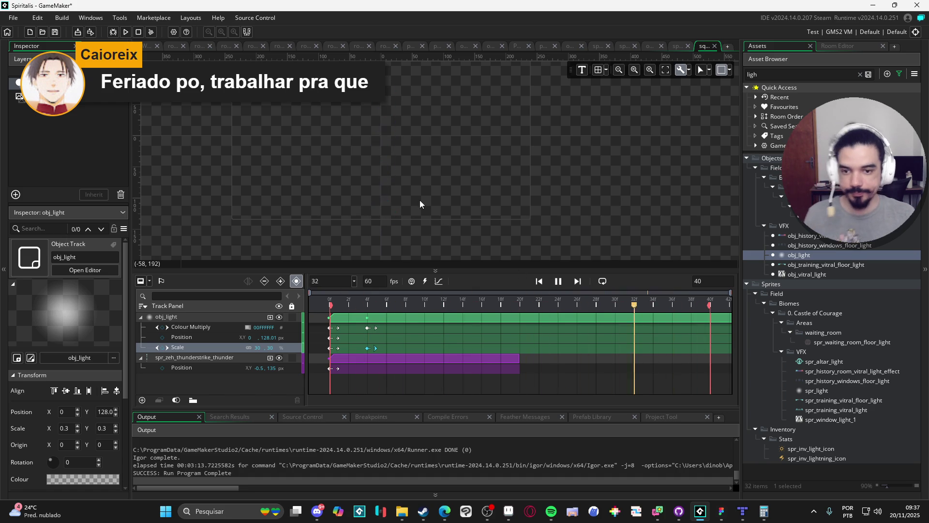
scroll(425, 204, "up", 1)
left_click_drag(487, 266, 487, 289)
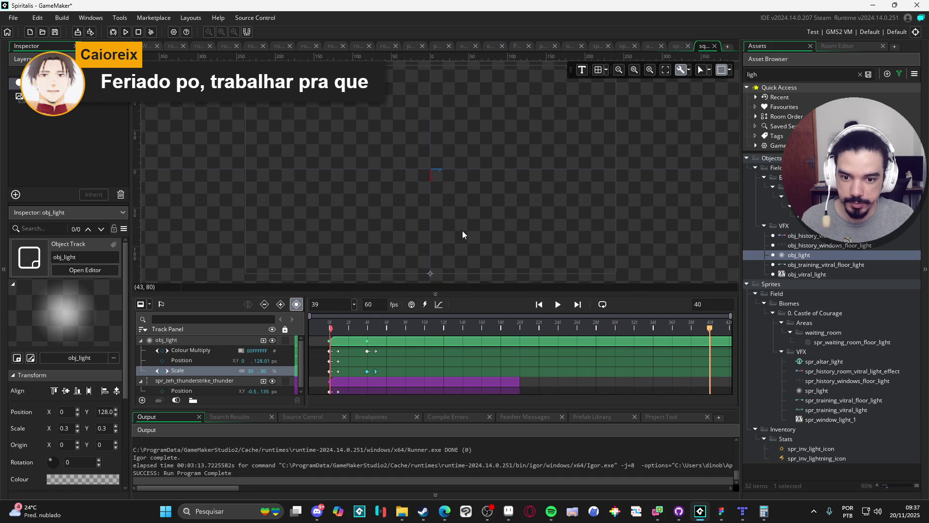
Replay the lightning sequence several times and scrub through to about frame 16
left_click(555, 306)
left_click(560, 305)
left_click(562, 305)
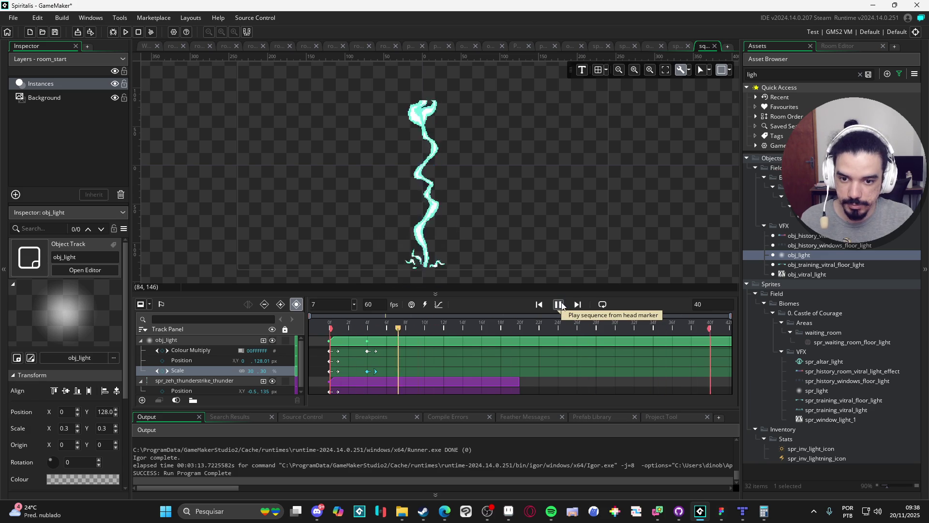
left_click(561, 304)
left_click(562, 303)
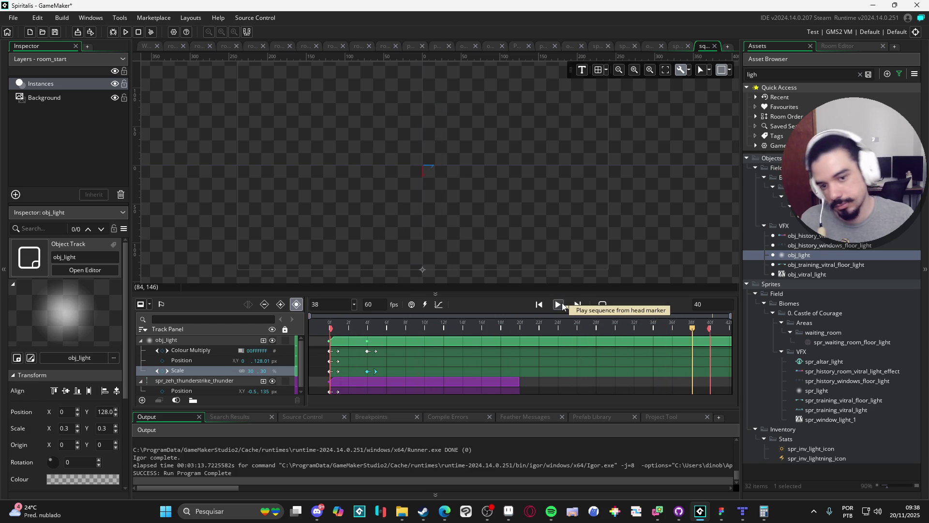
left_click(562, 303)
left_click(562, 303)
left_click(562, 303)
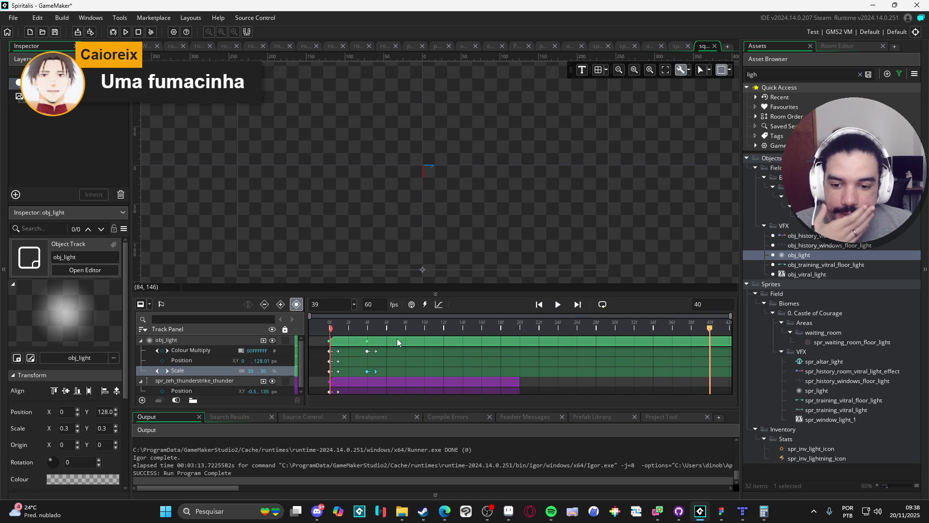
mouse_move(369, 326)
left_mouse_down()
mouse_move(346, 326)
mouse_move(506, 340)
mouse_move(349, 328)
mouse_move(557, 325)
mouse_move(334, 325)
mouse_move(481, 326)
left_mouse_up()
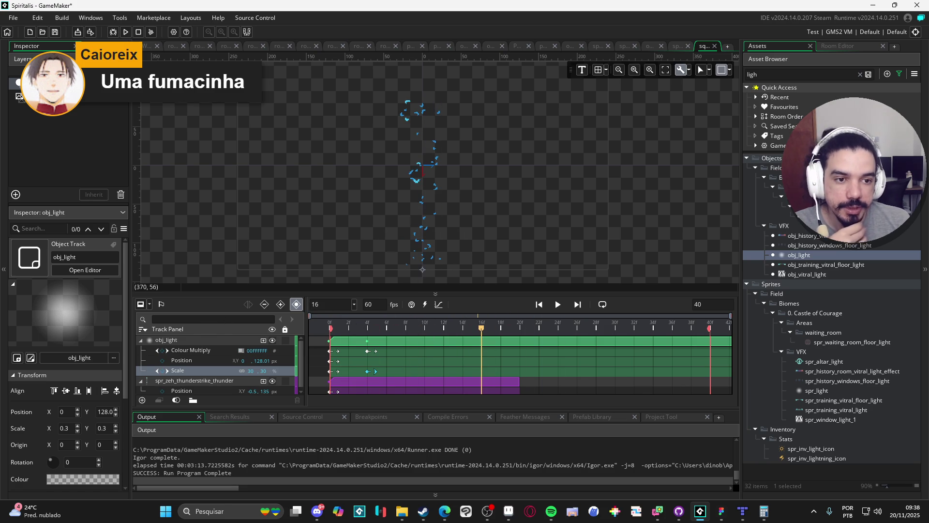
Clear the asset search filter, expand the Particles folder and select part_ethereal
left_click(758, 298)
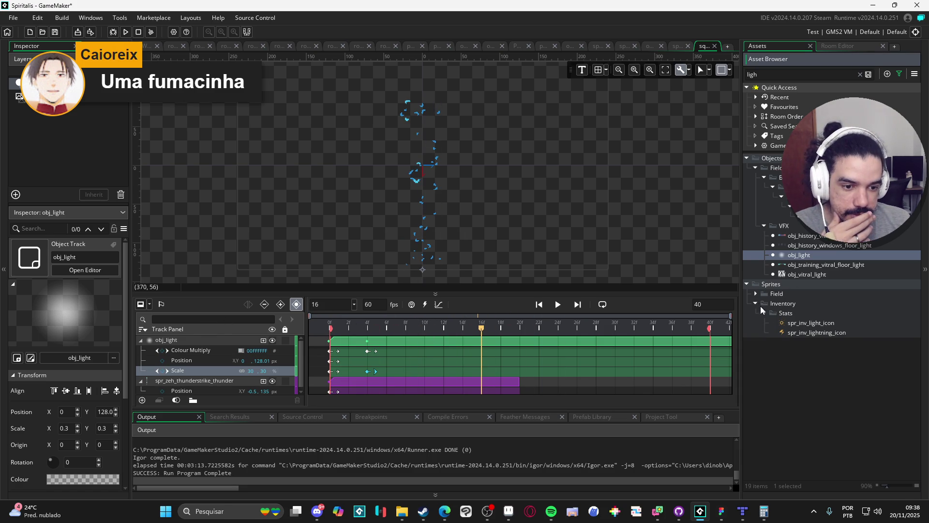
left_click(756, 168)
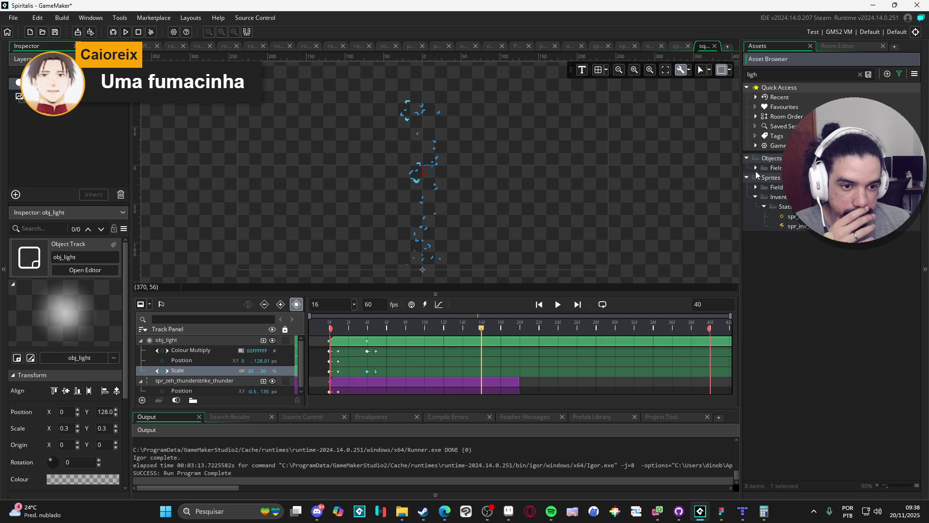
left_click(756, 168)
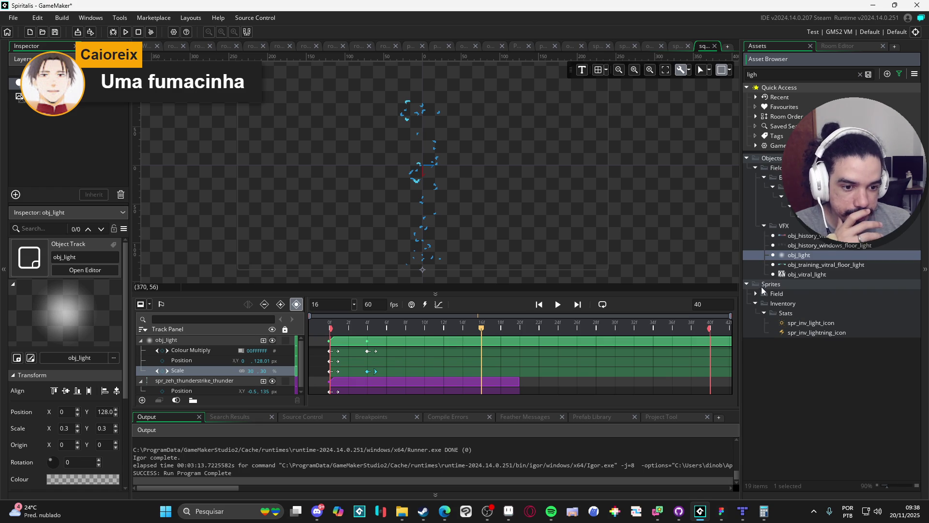
left_click(860, 75)
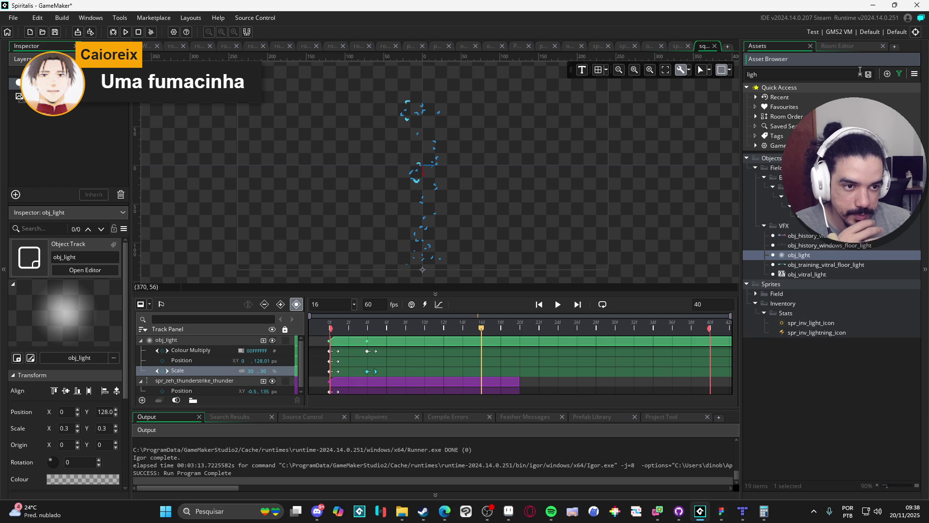
left_click(747, 197)
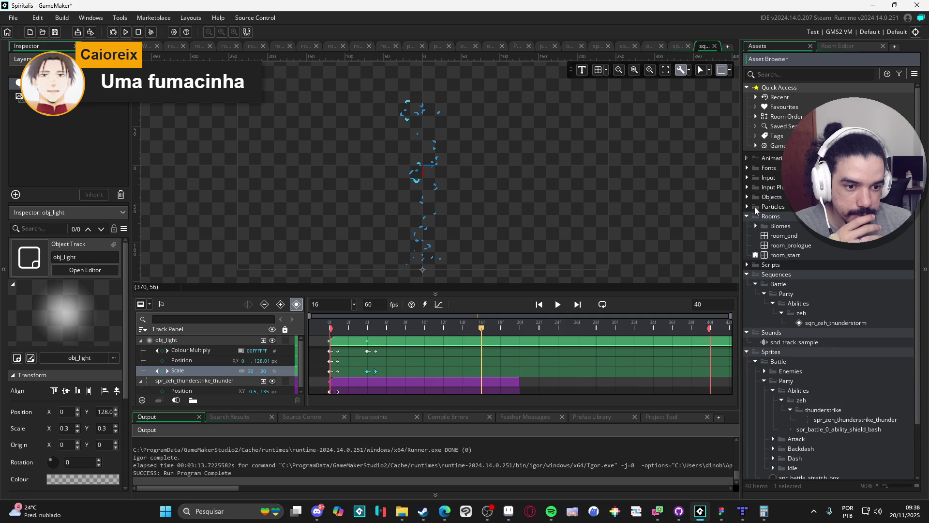
left_click(748, 207)
left_click(782, 236)
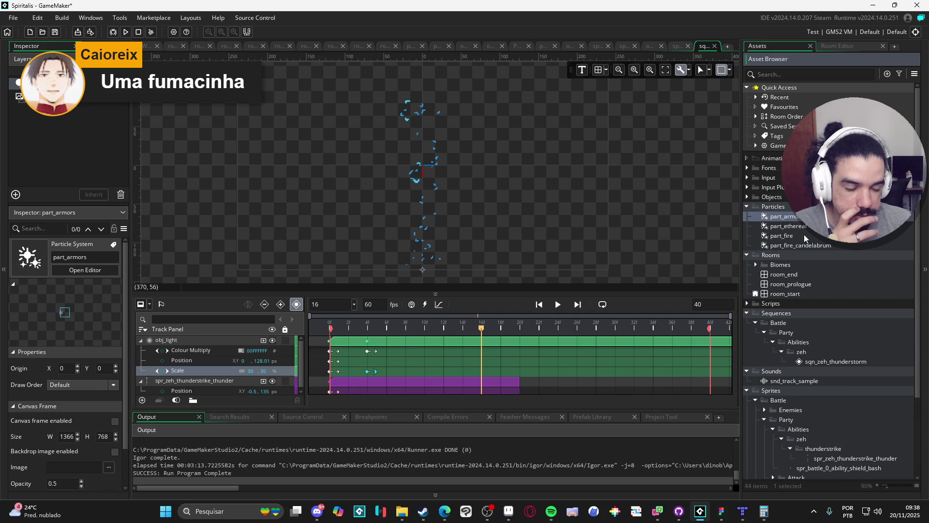
left_click(823, 226)
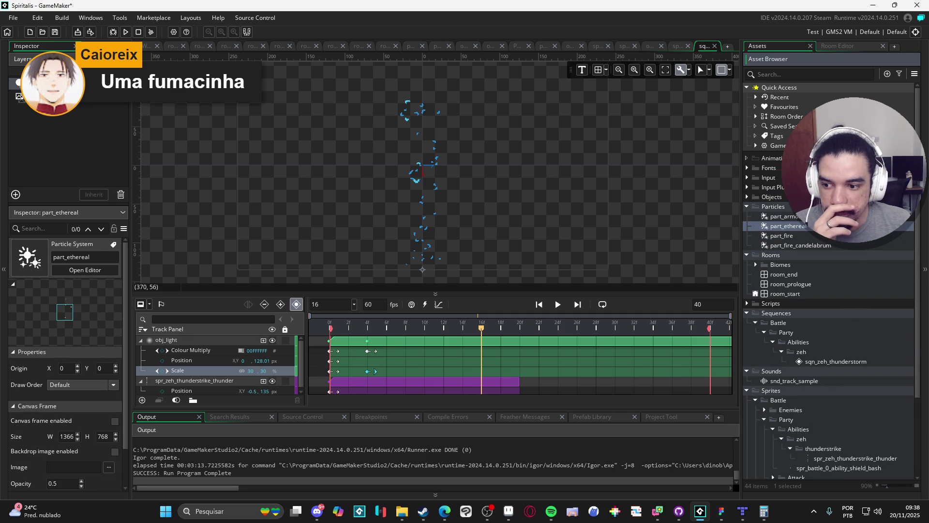
Add part_ethereal to the sequence from frame 0 and move it onto the lightning's base
mouse_move(789, 226)
left_mouse_down()
mouse_move(414, 204)
mouse_move(411, 252)
left_mouse_up()
left_click(412, 202)
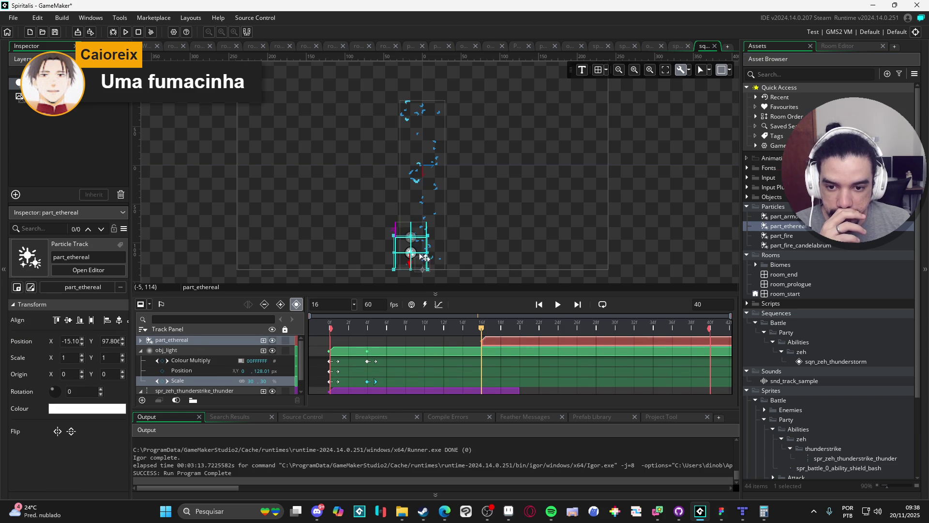
left_click_drag(497, 343, 337, 347)
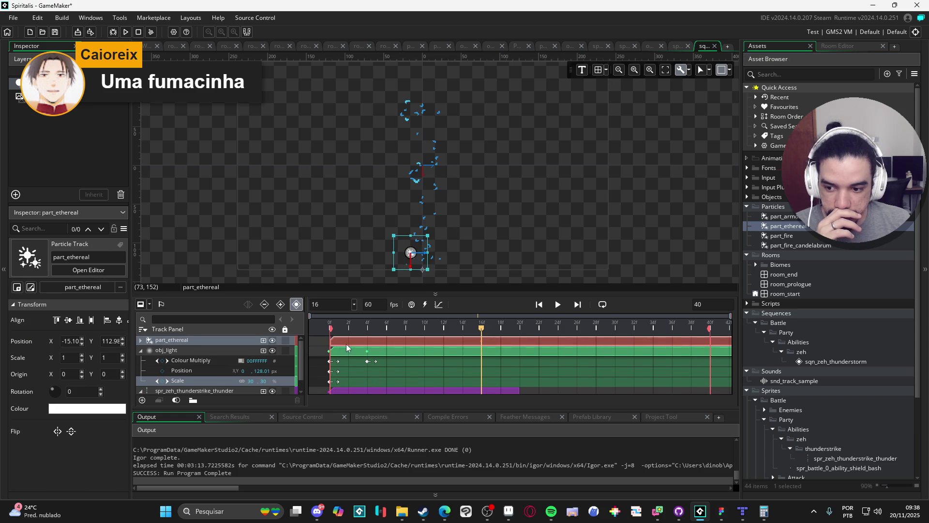
left_click_drag(407, 329, 339, 330)
left_click_drag(425, 257, 435, 267)
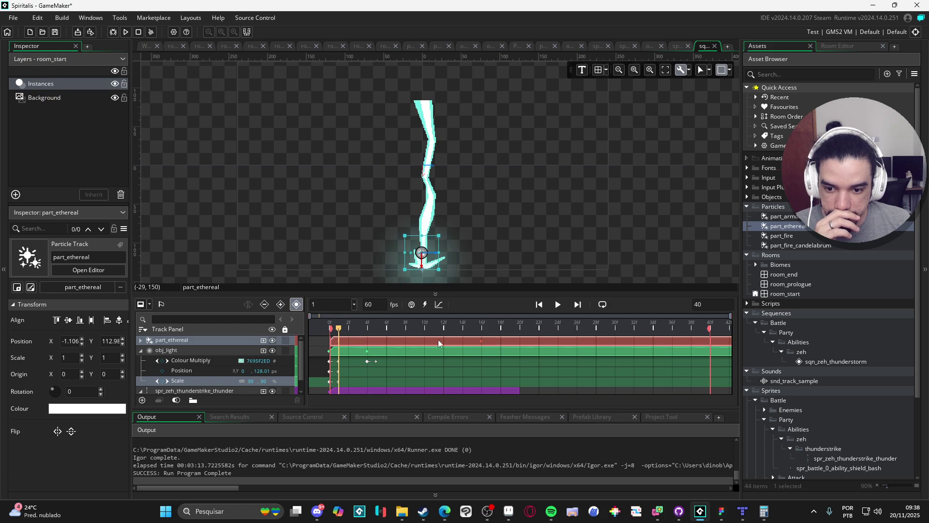
mouse_move(339, 333)
left_mouse_down()
mouse_move(415, 333)
mouse_move(331, 333)
left_mouse_up()
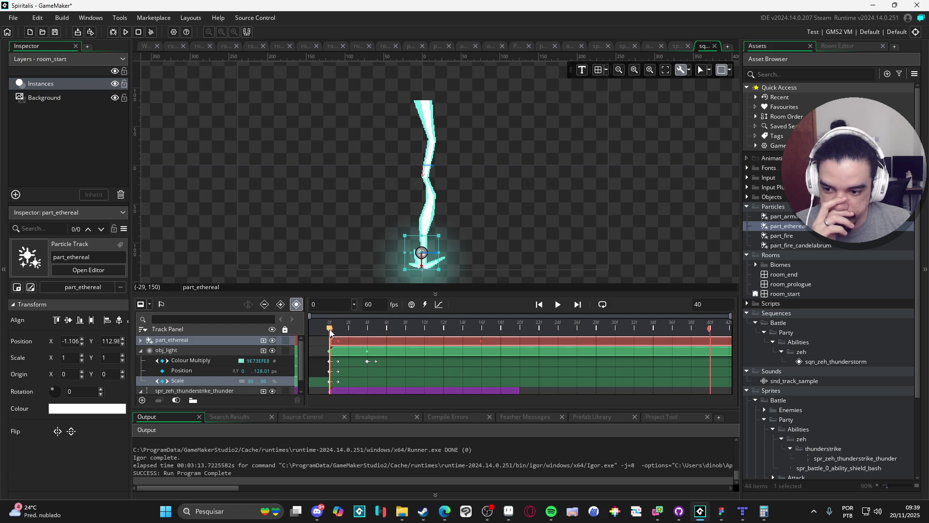
Check the particles at frame 16, then delete the part_ethereal clip and return to frame 0
left_click(141, 340)
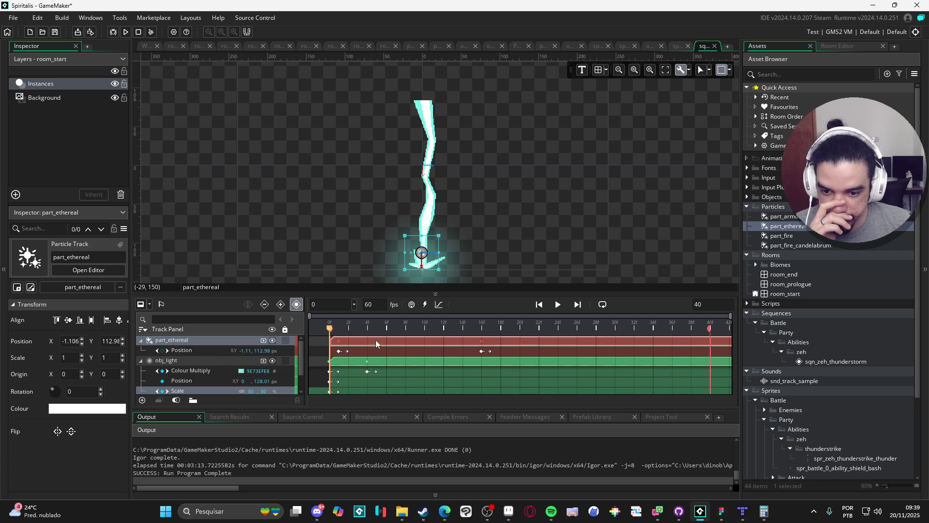
left_click(484, 328)
left_click(483, 345)
left_click(152, 341)
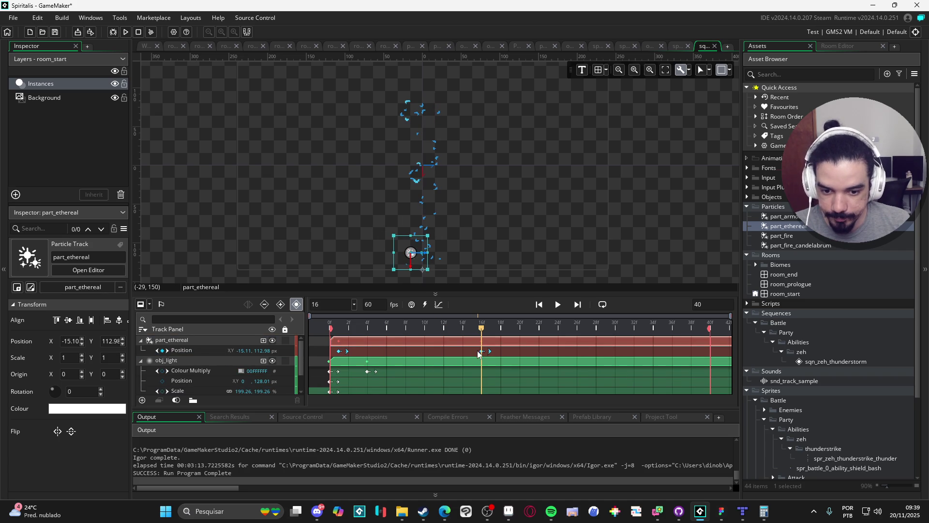
key("Delete")
left_click_drag(481, 328, 304, 327)
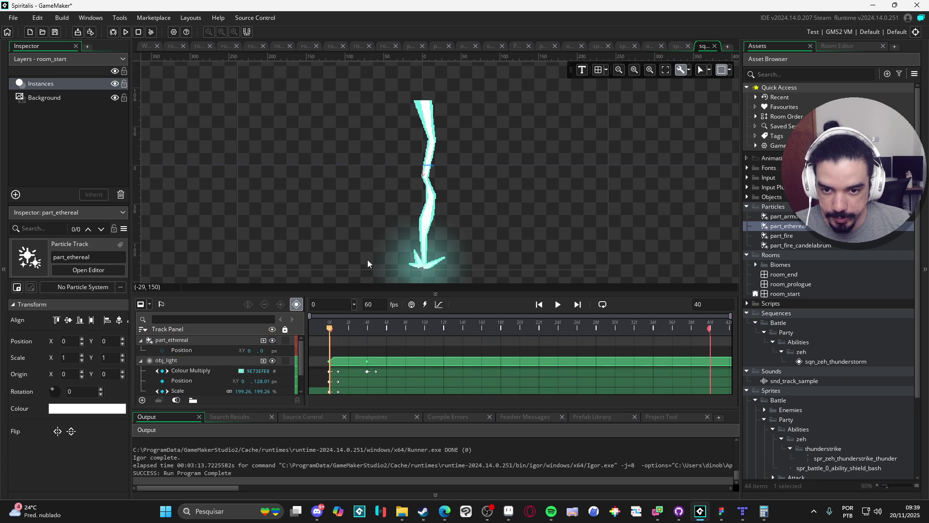
Collapse the obj_light and spr_zeh_thunderstrike_thunder tracks' sub-tracks
left_click(356, 368)
left_click_drag(547, 233, 552, 152)
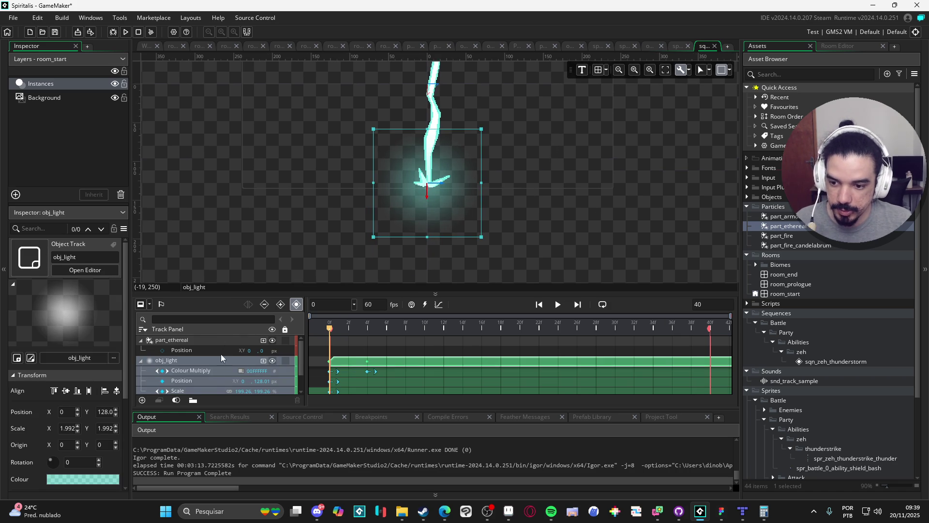
left_click(222, 342)
scroll(496, 224, "down", 1)
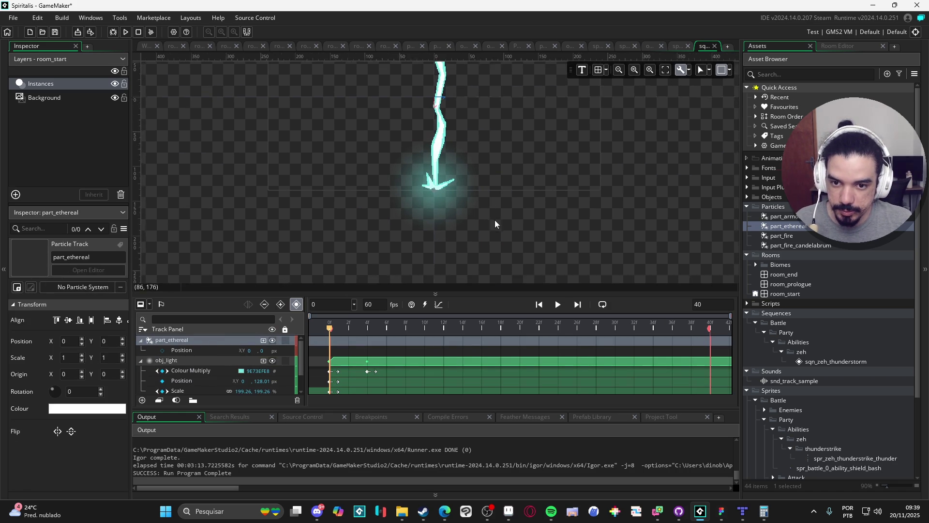
scroll(495, 224, "down", 1)
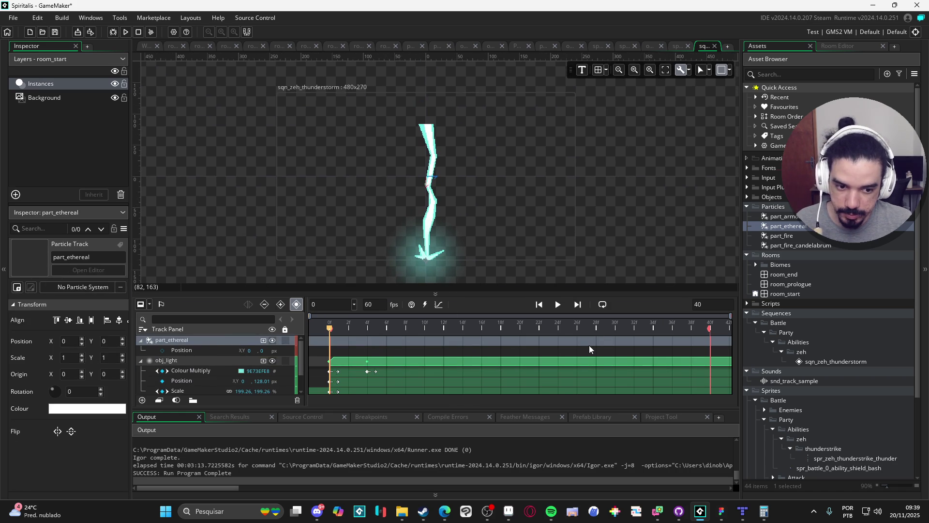
left_click(422, 368)
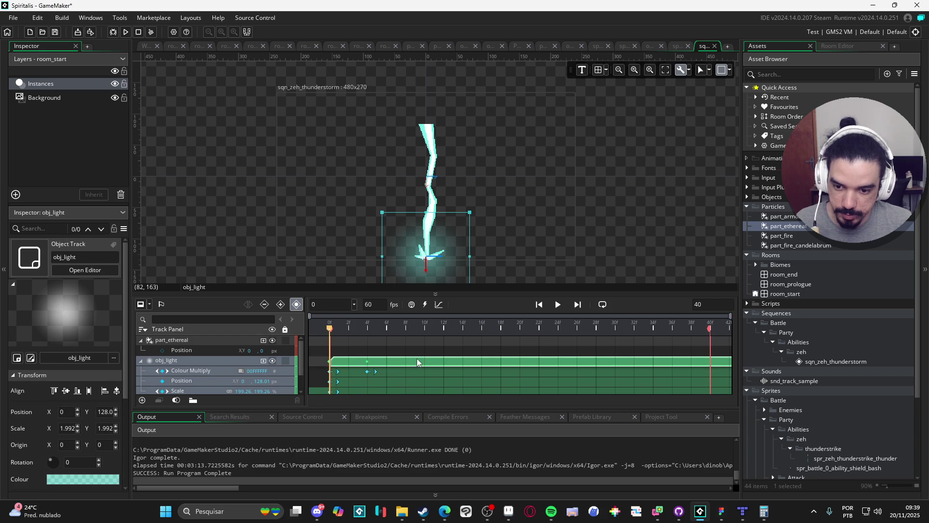
left_click(141, 362)
left_click(141, 371)
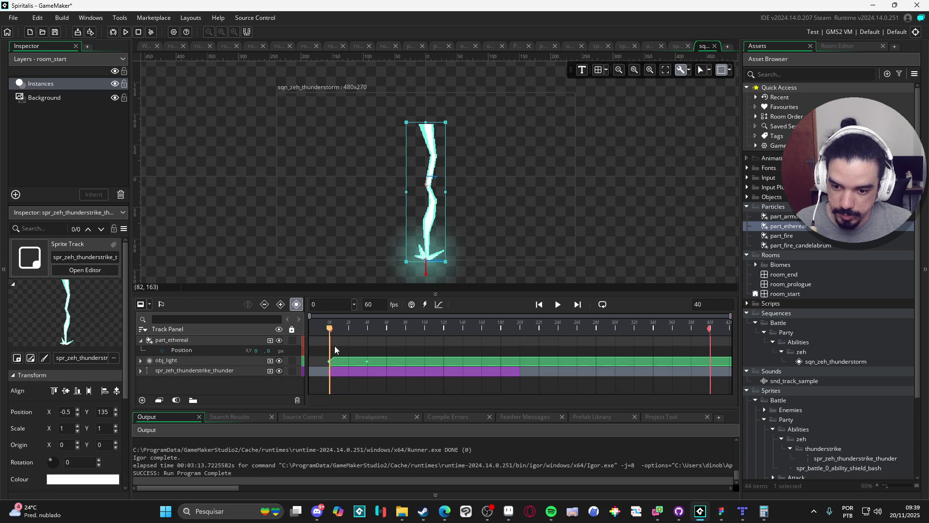
Delete the empty part_ethereal track and drag part_ethereal from the assets again
mouse_move(356, 330)
left_mouse_down()
mouse_move(346, 331)
mouse_move(516, 329)
mouse_move(350, 329)
left_mouse_up()
left_click(186, 347)
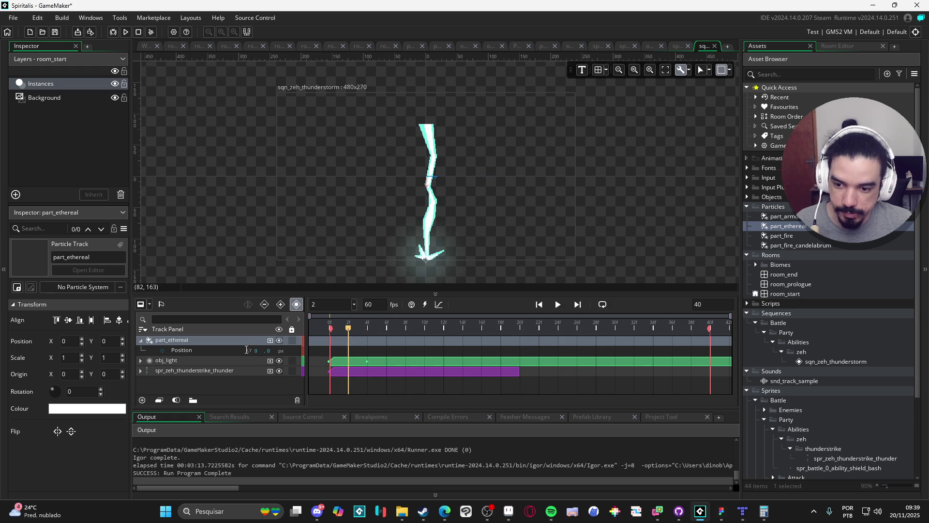
right_click(200, 346)
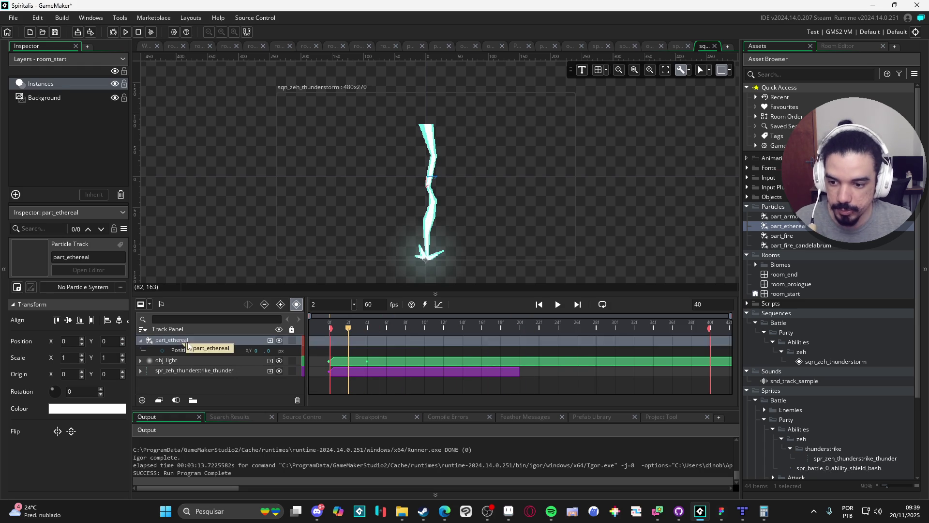
key("Delete")
left_click_drag(798, 234, 376, 286)
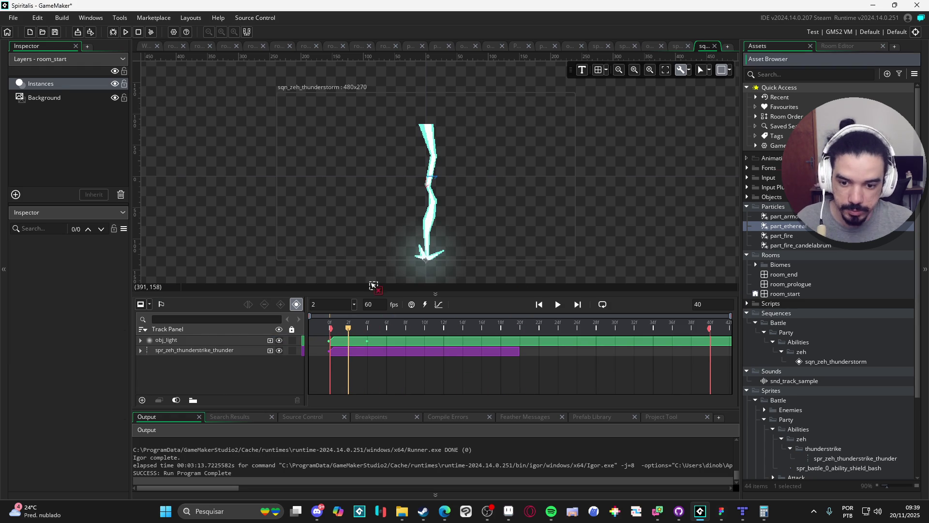
Drop part_ethereal into the sequence, move it to the lightning's base, and play it
left_click_drag(340, 214, 338, 211)
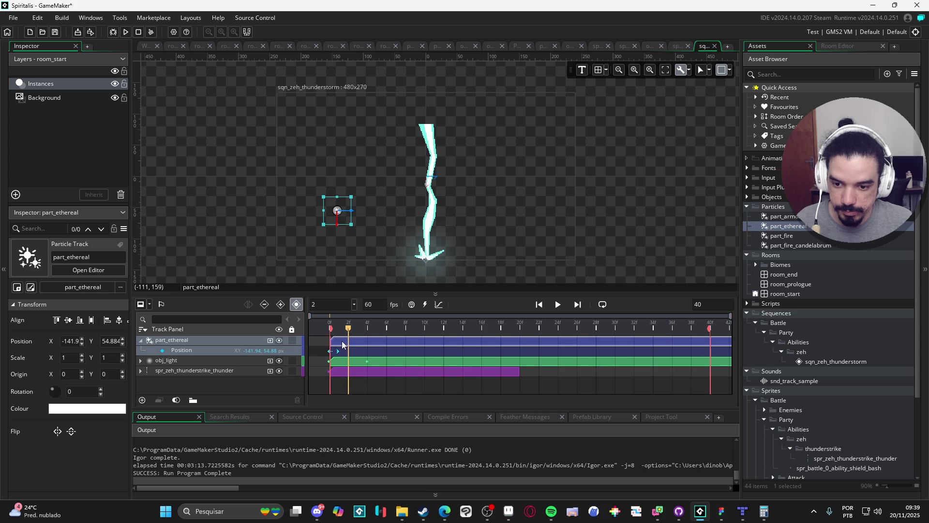
left_click(327, 330)
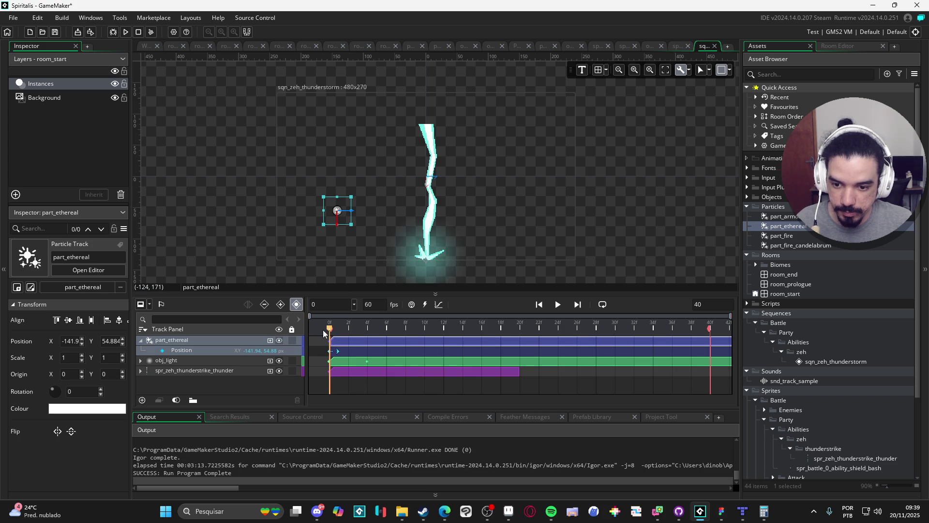
mouse_move(336, 218)
left_mouse_down()
mouse_move(434, 244)
mouse_move(430, 254)
left_mouse_up()
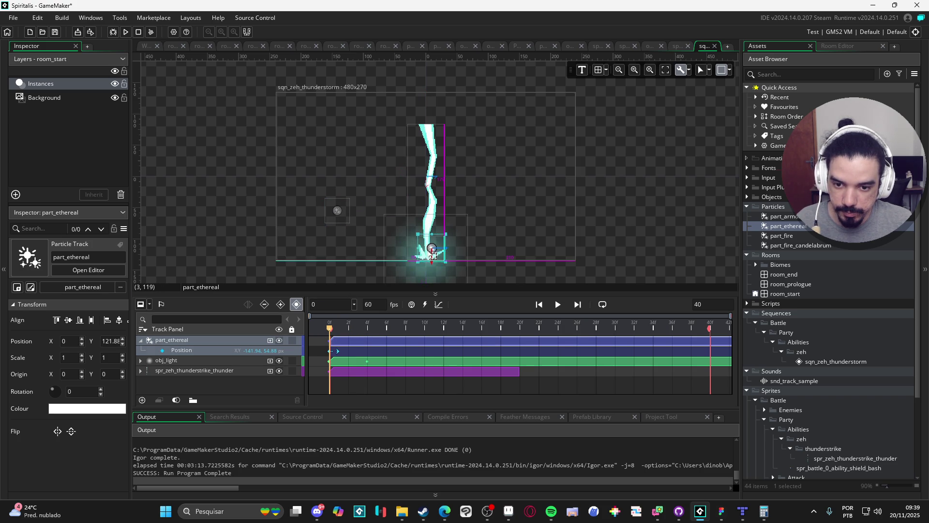
mouse_move(340, 337)
left_mouse_down()
mouse_move(413, 338)
mouse_move(332, 334)
left_mouse_up()
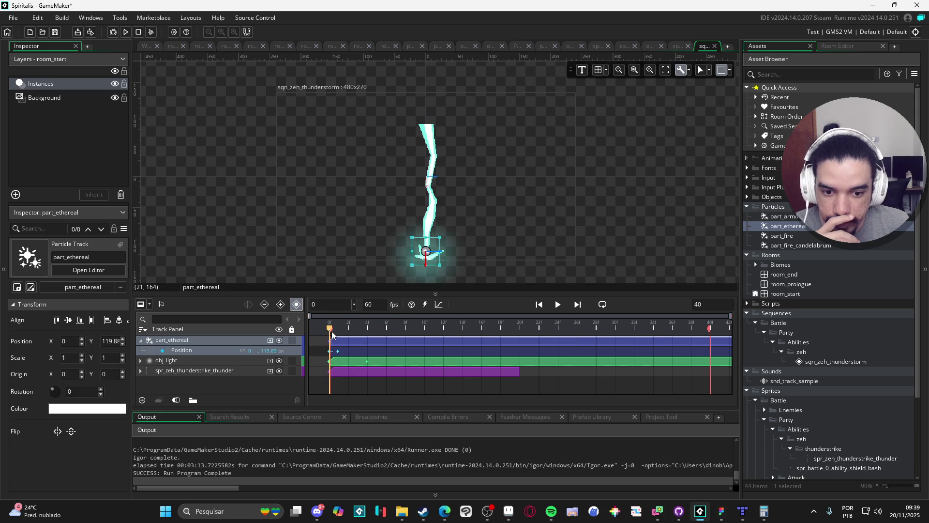
left_click(557, 304)
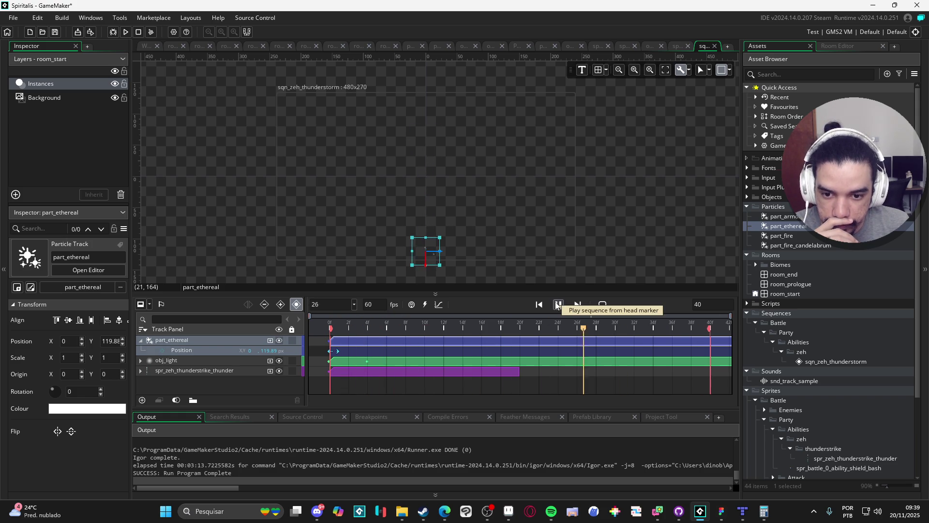
key("Escape")
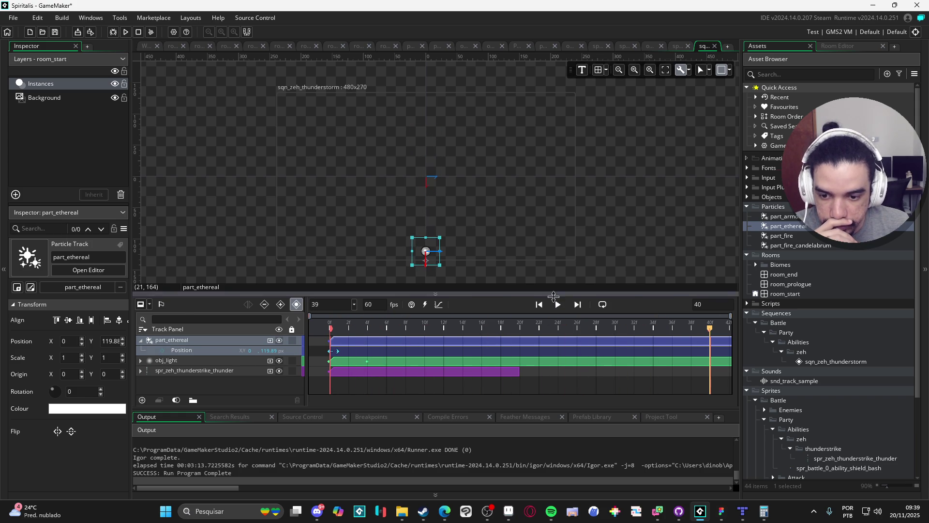
left_click(307, 403)
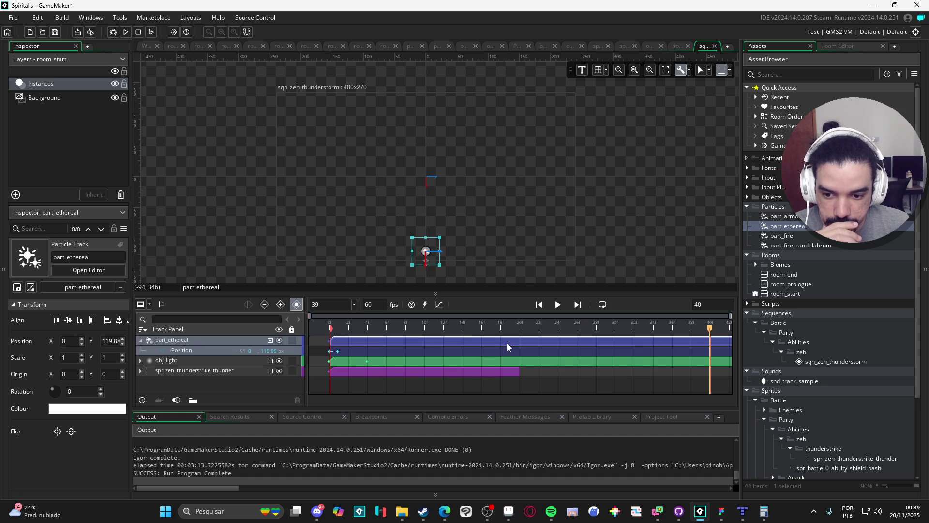
Shift the part_ethereal clip to the start, trim it to about frame 5, and play
left_click_drag(504, 346, 294, 351)
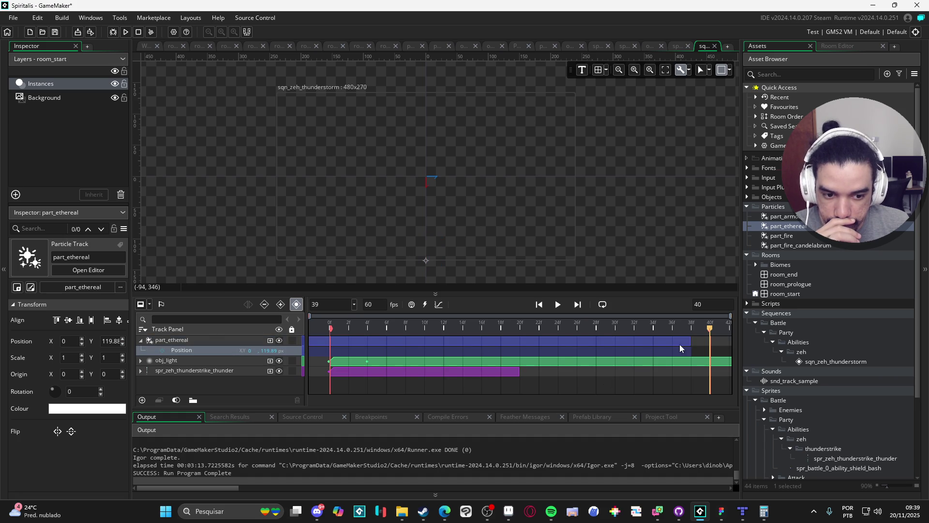
mouse_move(694, 344)
left_mouse_down()
mouse_move(377, 350)
mouse_move(593, 341)
mouse_move(399, 344)
left_mouse_up()
left_click_drag(343, 324, 330, 324)
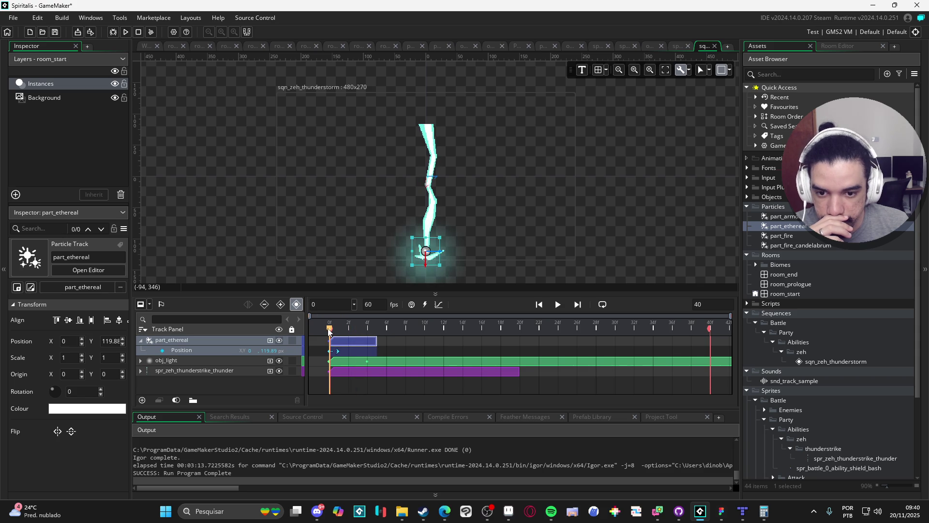
left_click(559, 309)
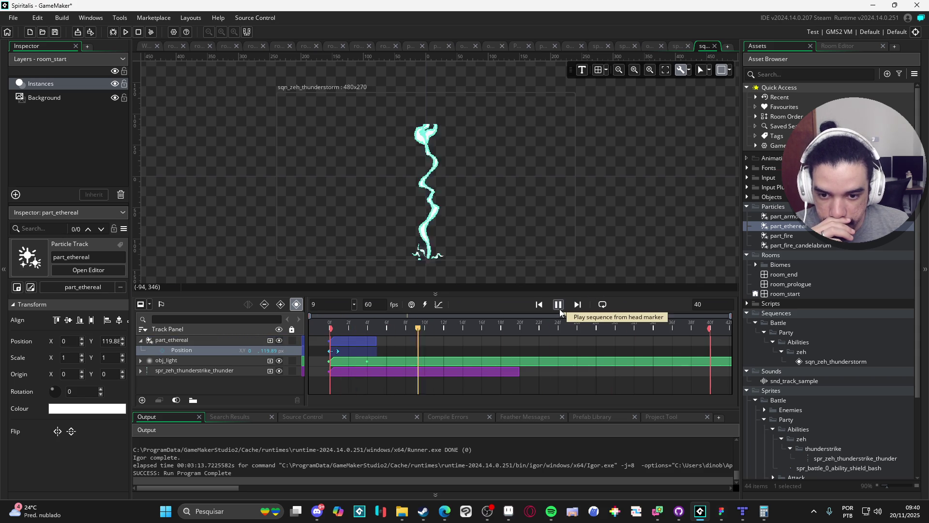
left_click(562, 309)
left_click(560, 305)
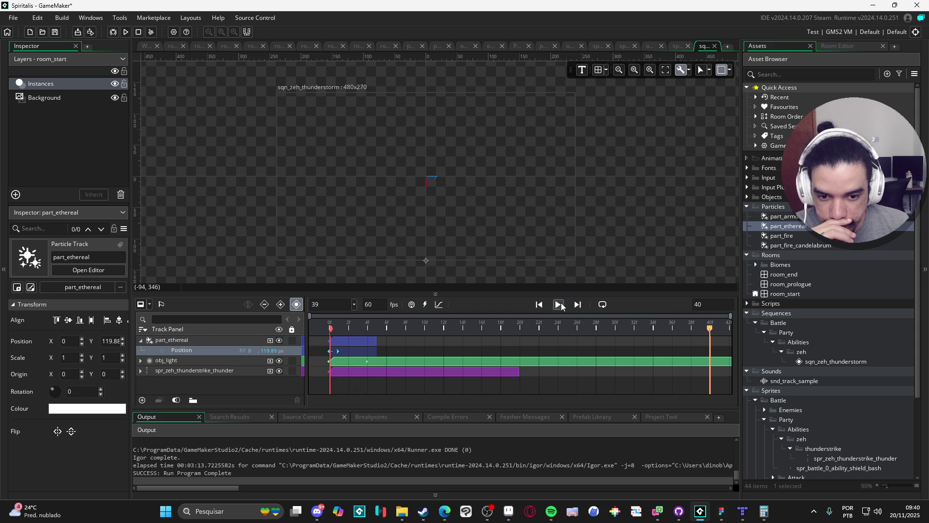
Replay the thunderstorm sequence from frame 0 to preview the part_ethereal clip
left_click(240, 344)
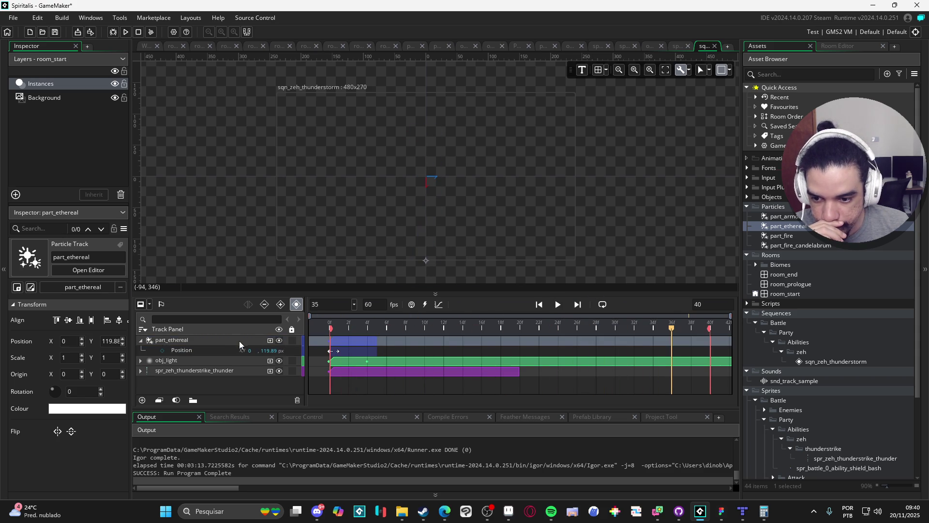
left_click(271, 341)
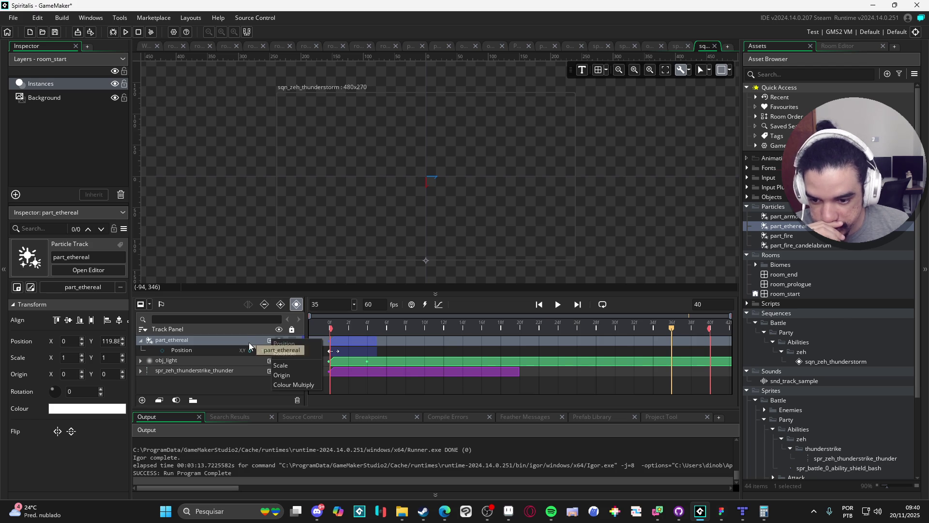
left_click(252, 346)
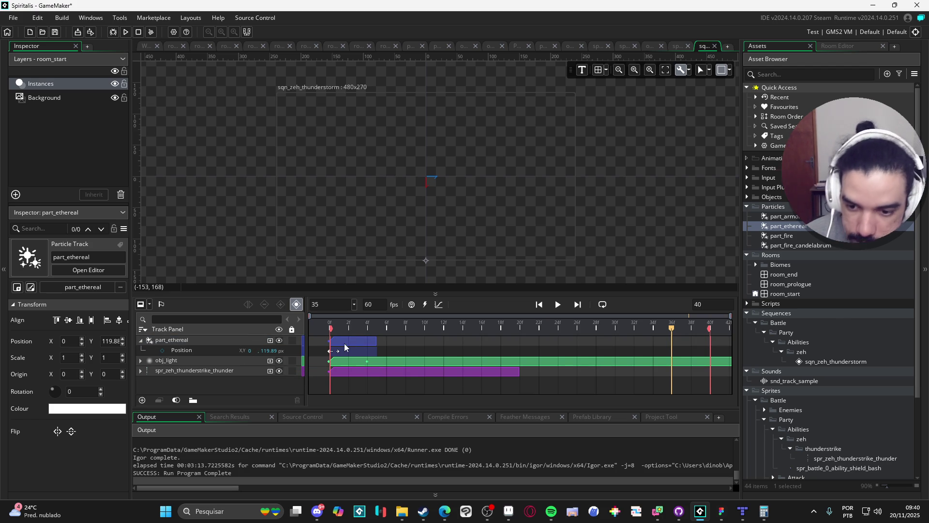
left_click(345, 347)
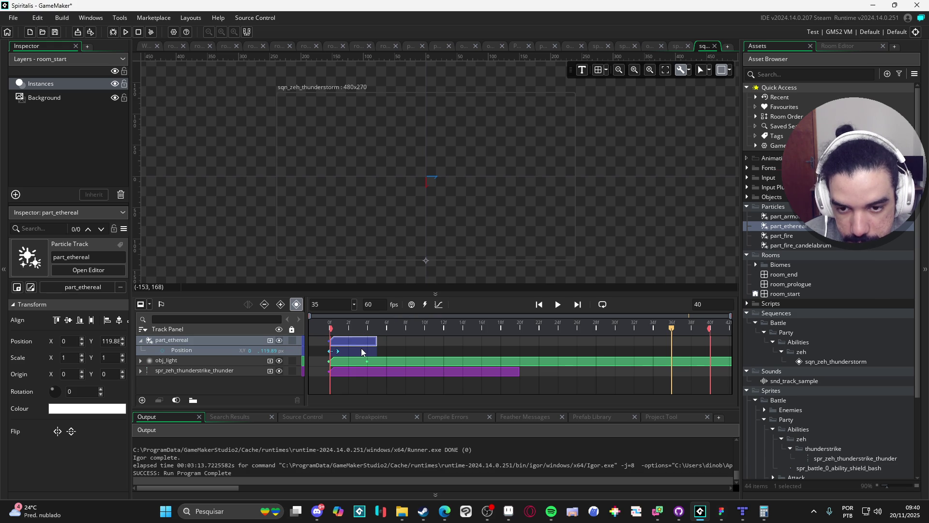
left_click_drag(368, 325, 319, 334)
left_click(563, 307)
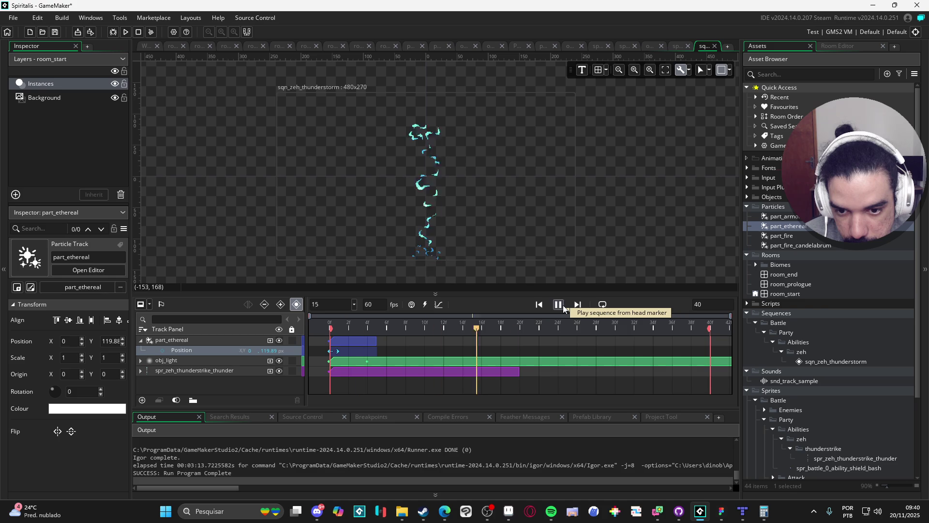
Try the part_ethereal clip ending near frame 23, then near frame 17, replaying each
left_click(376, 350)
left_click_drag(375, 342, 546, 343)
key("Home")
left_click(559, 306)
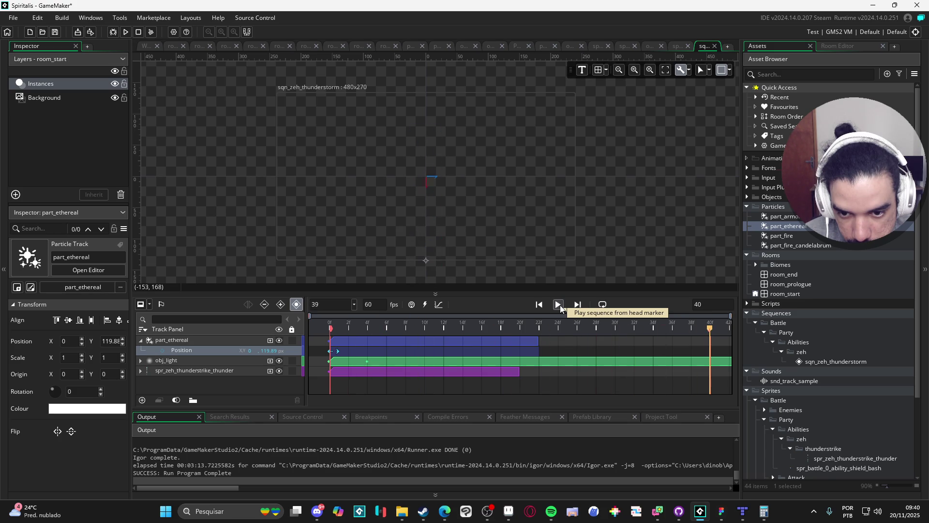
left_click(559, 305)
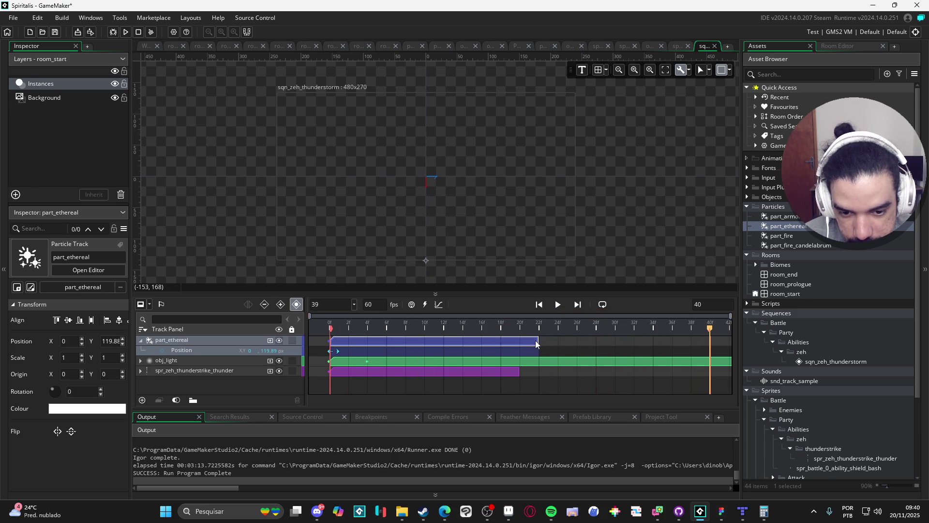
mouse_move(546, 342)
left_mouse_down()
mouse_move(707, 342)
mouse_move(458, 347)
left_mouse_up()
key("Home")
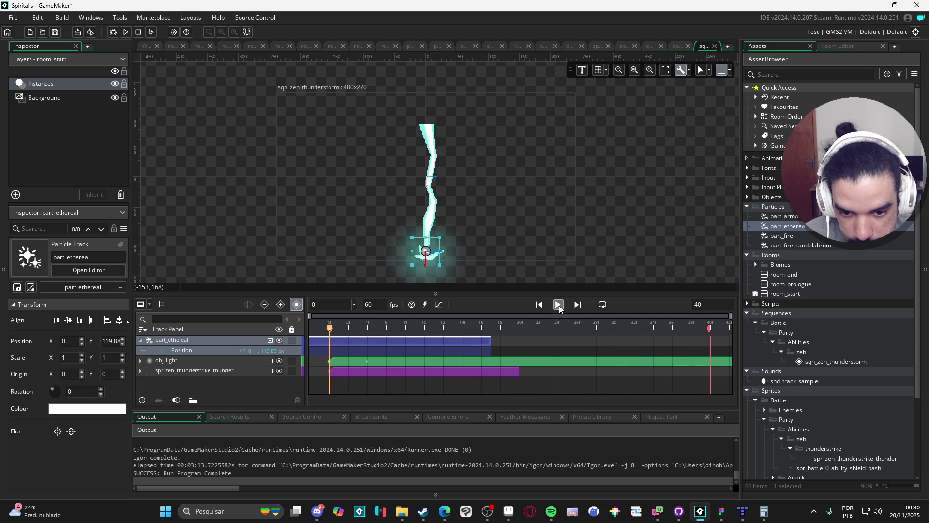
left_click(559, 305)
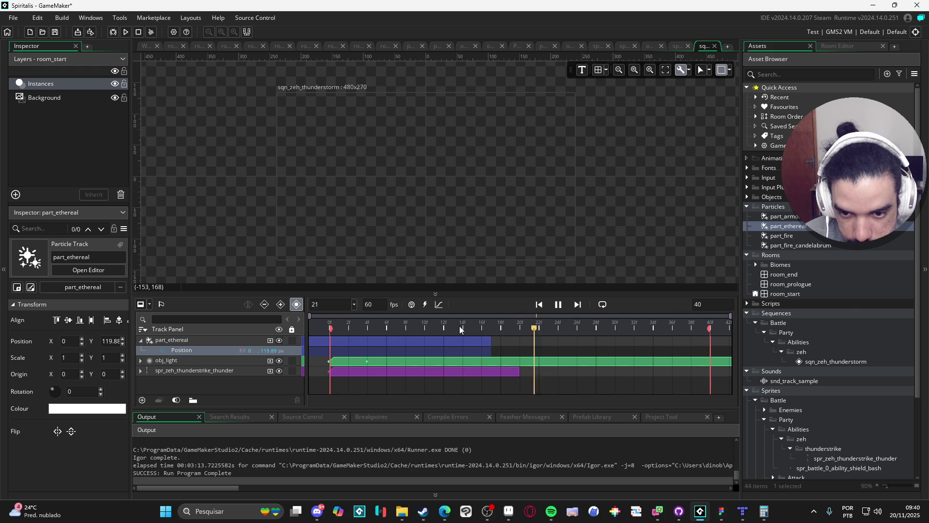
Stretch the part_ethereal clip's end out to frame 40
left_click_drag(491, 342, 415, 343)
left_click(558, 304)
left_click(409, 344)
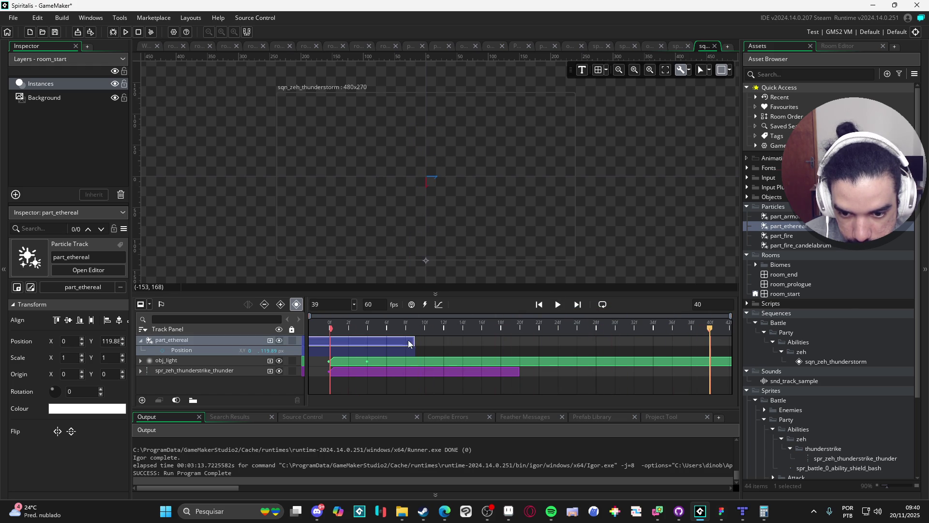
left_click_drag(413, 341, 710, 341)
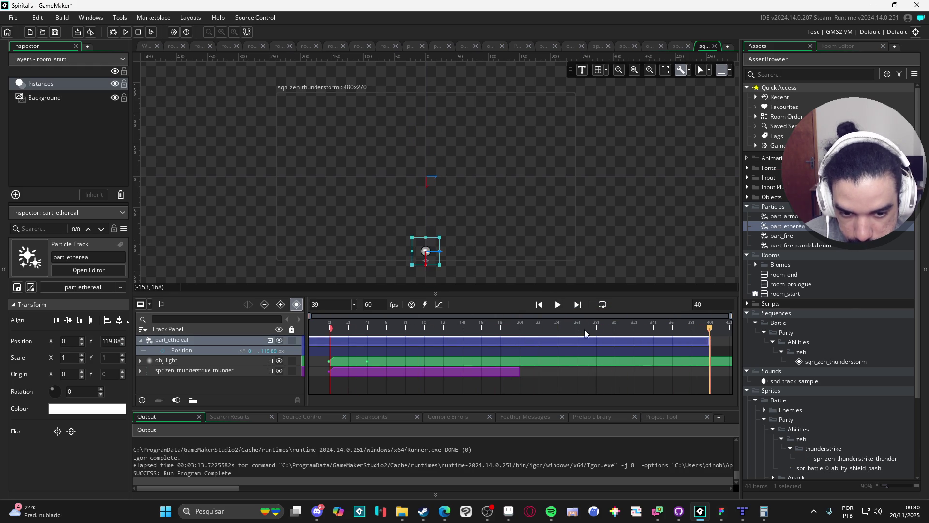
Replay the sequence from the start with the full-length part_ethereal clip
key("Home")
left_click(557, 308)
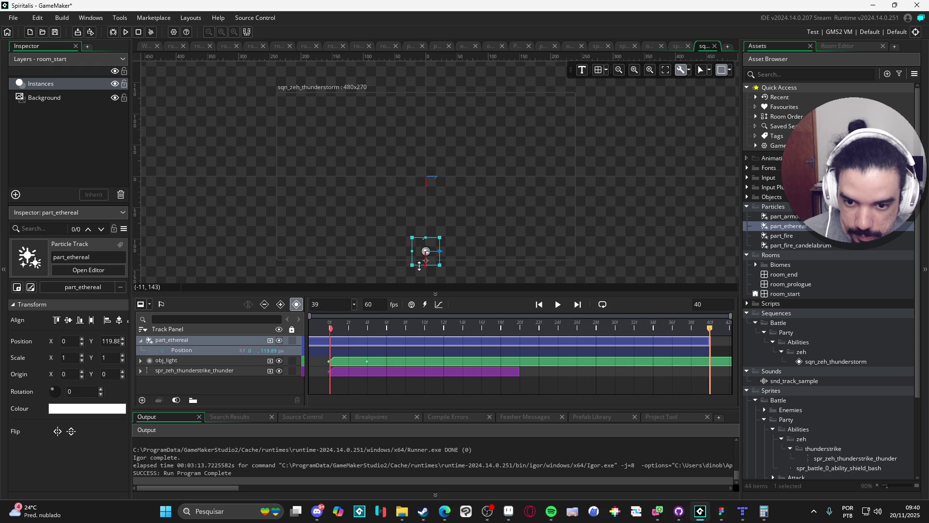
scroll(436, 269, "up", 2)
left_click(560, 306)
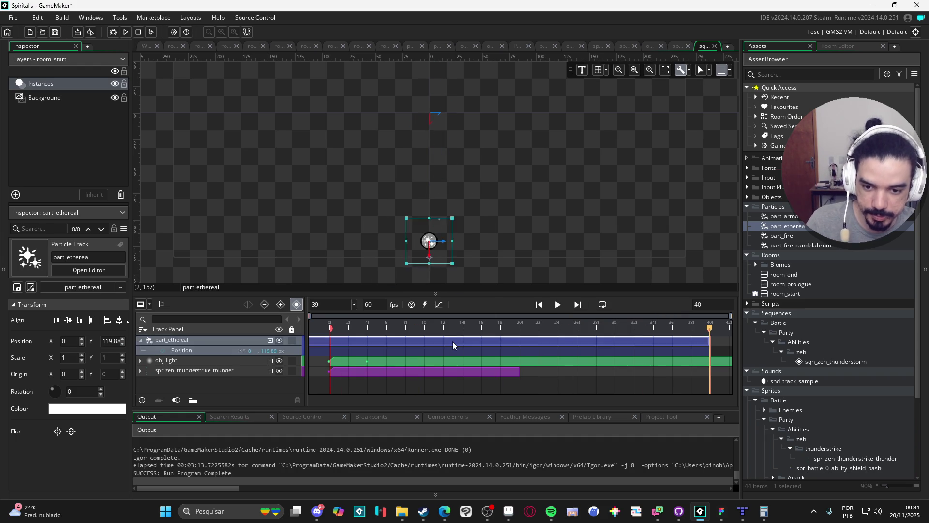
Delete the part_ethereal particle track from sqn_zeh_thunderstorm
key("Delete")
left_click(220, 341)
key("Delete")
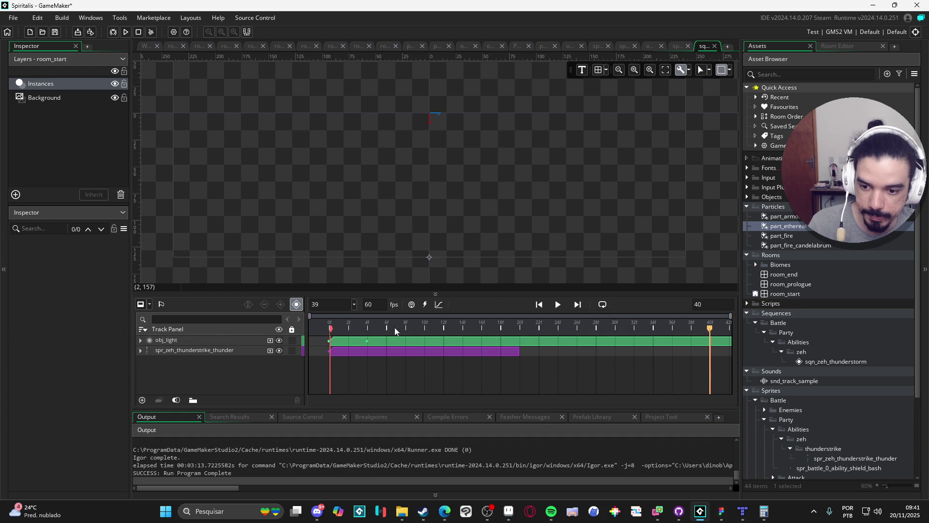
scroll(495, 244, "down", 3)
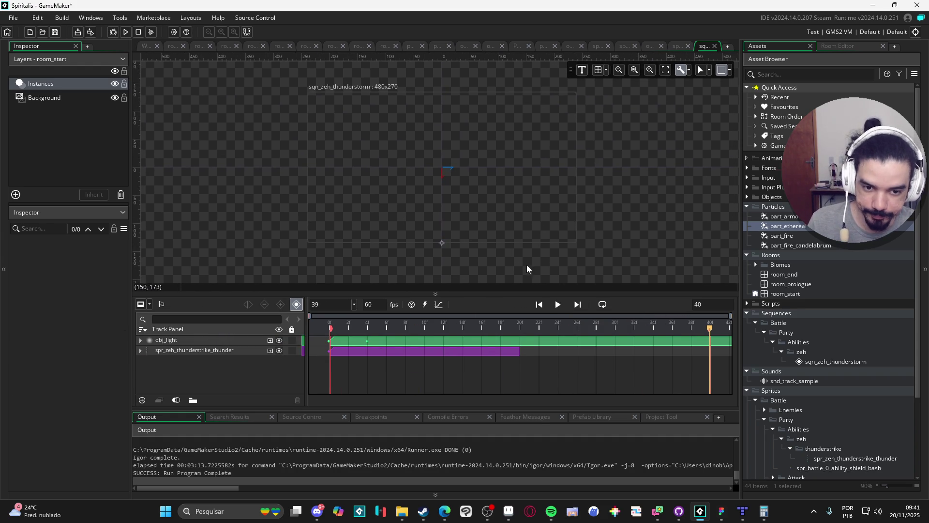
Preview the lightning bolt at frame 17, then bring up the part_ethereal particle system
mouse_move(425, 334)
left_mouse_down()
mouse_move(257, 322)
mouse_move(490, 310)
mouse_move(251, 309)
left_mouse_up()
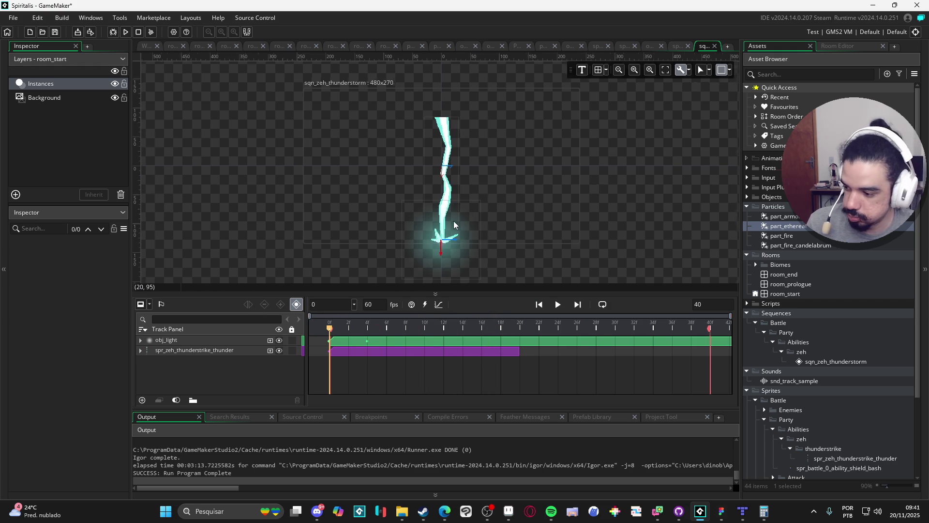
scroll(460, 237, "up", 2)
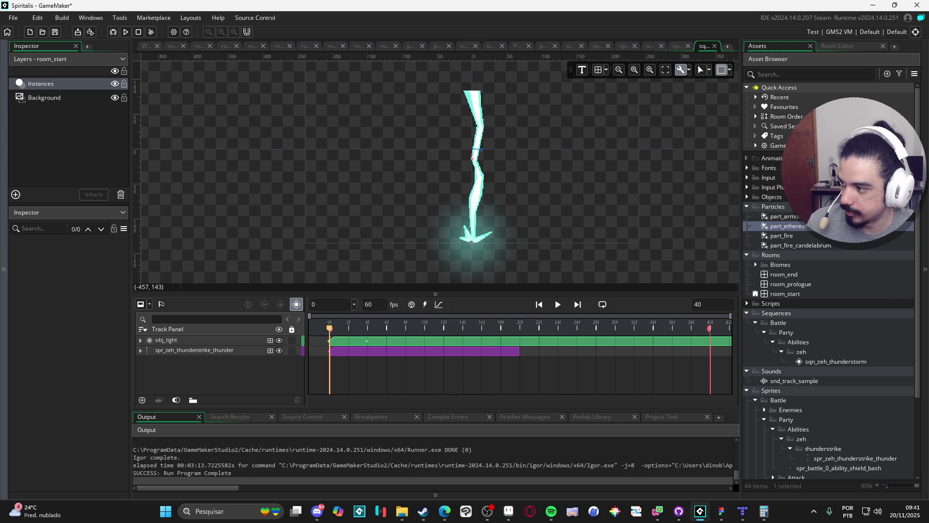
left_click_drag(473, 158, 452, 166)
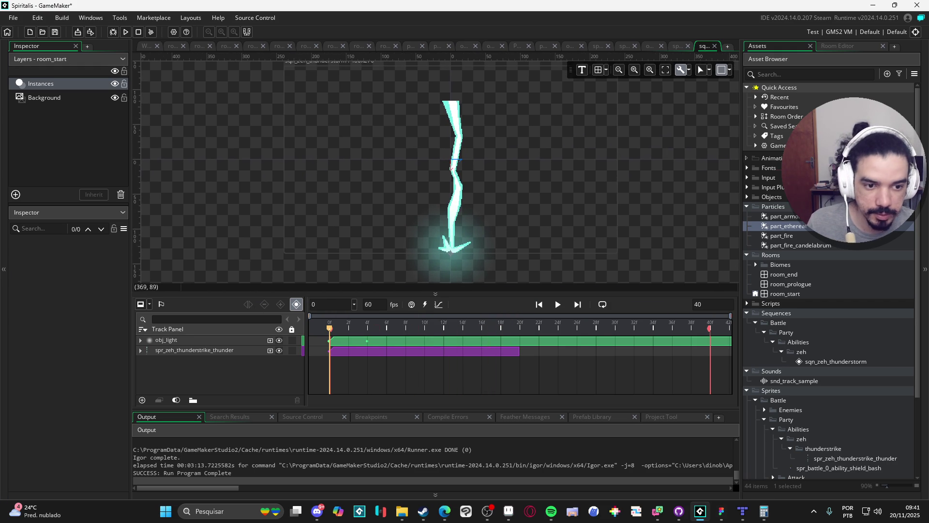
double_click(794, 228)
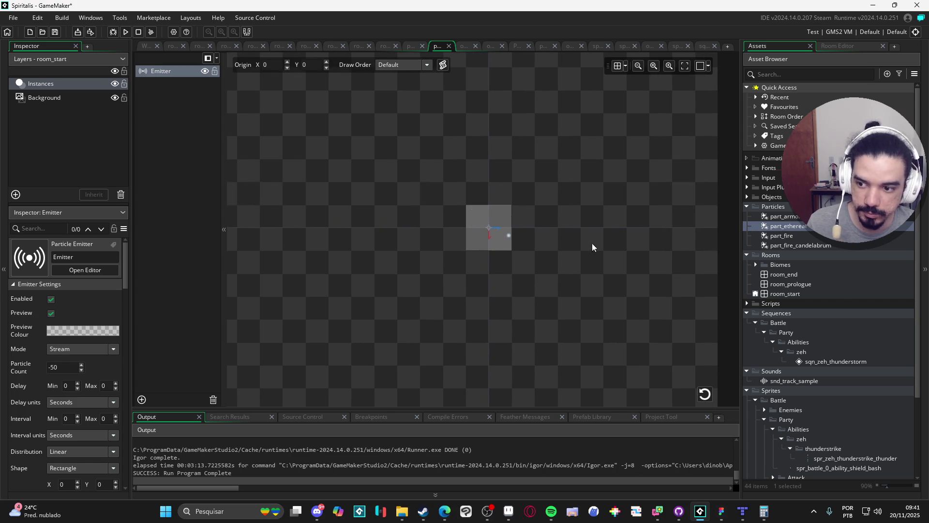
View part_fire and part_fire_candelabrum for reference, then return to part_ethereal
double_click(810, 237)
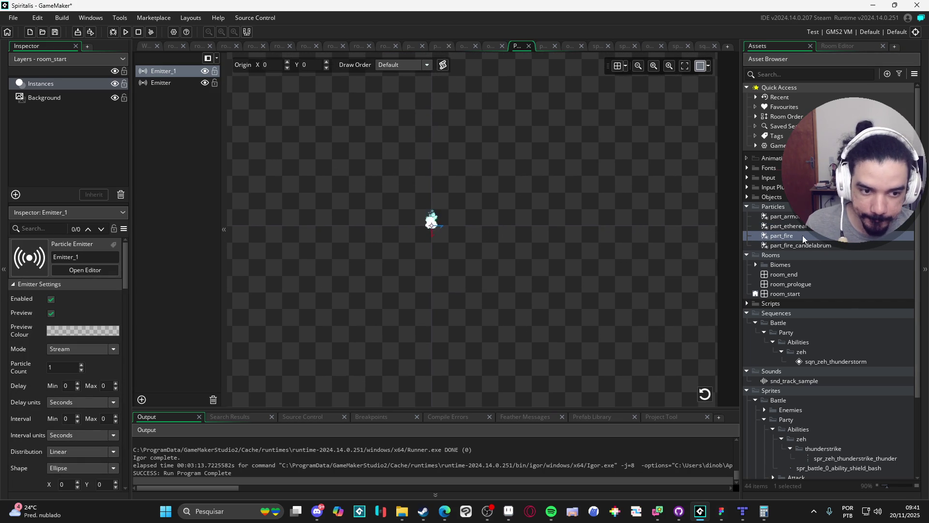
double_click(801, 246)
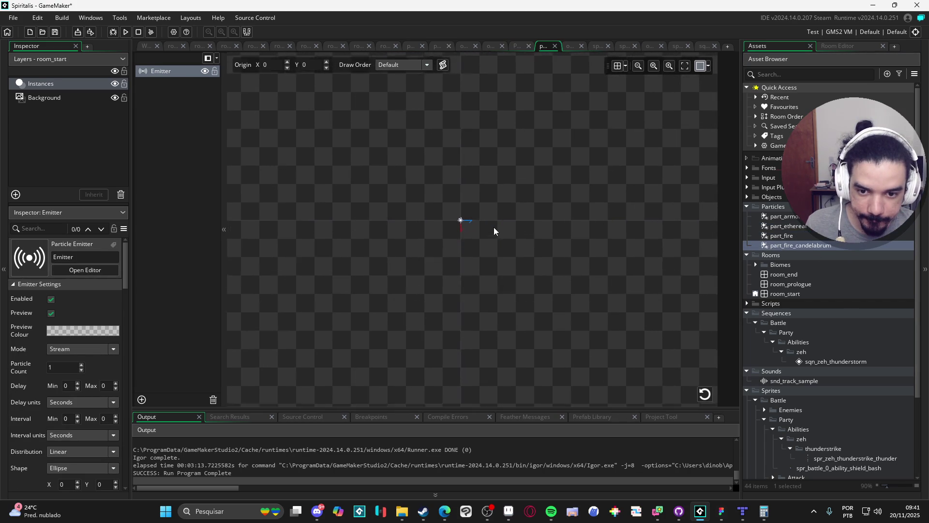
left_click(805, 227)
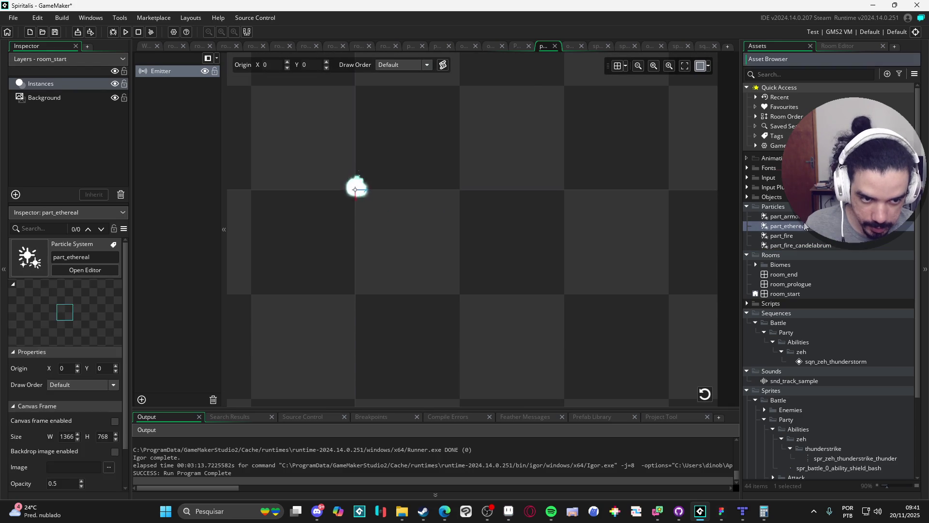
double_click(805, 226)
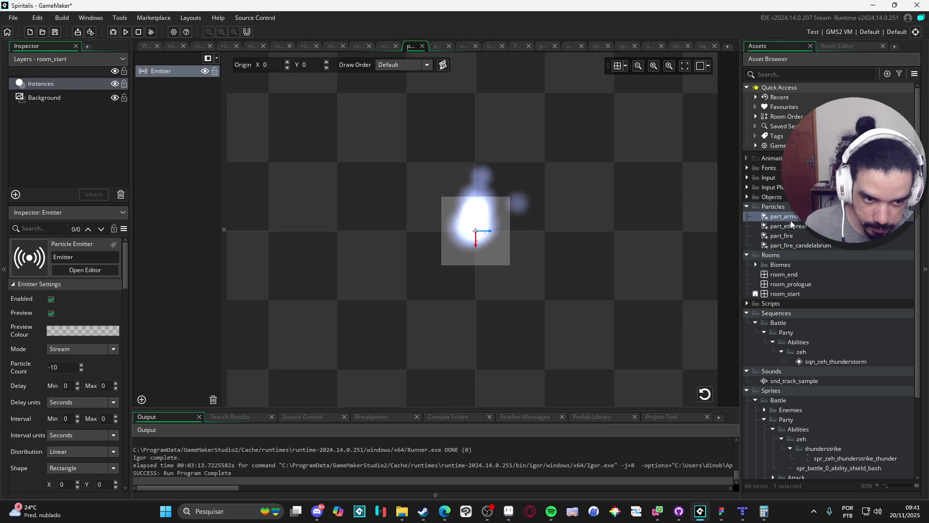
scroll(525, 240, "down", 5)
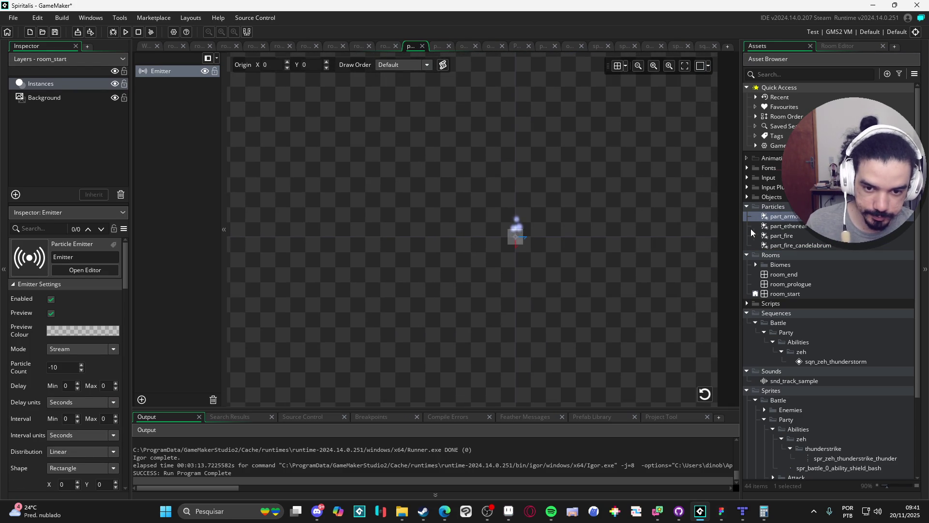
double_click(789, 226)
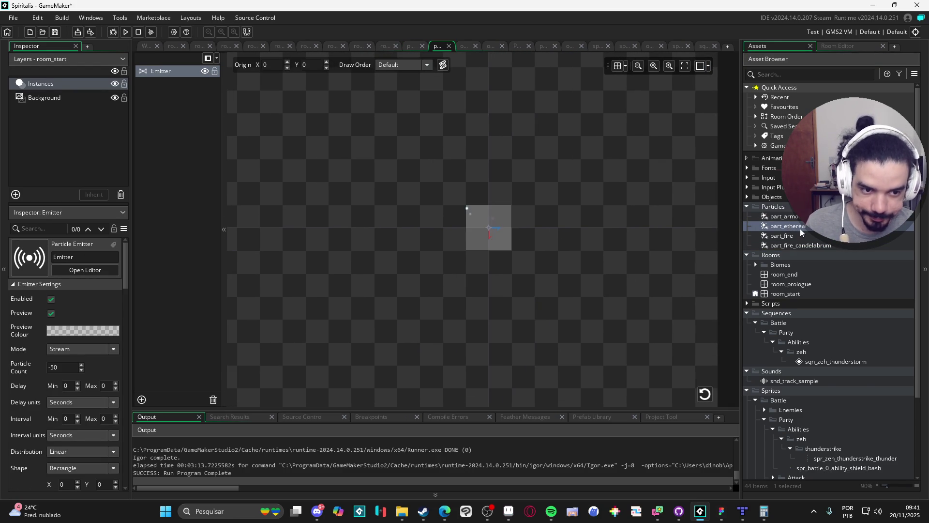
Duplicate part_ethereal, name the copy part_remaning_flares, and load it in the editor
key("ctrl+d")
type("part_")
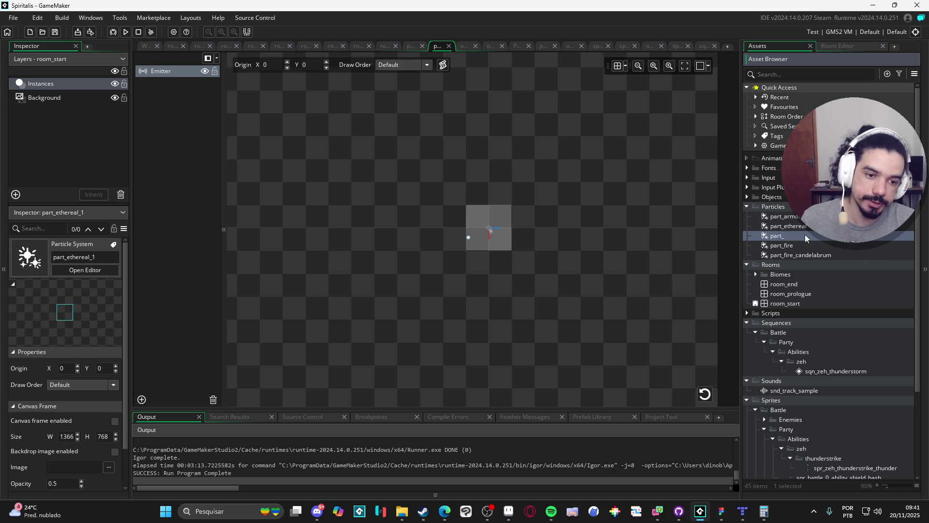
type("vf")
key("BackSpace")
key("BackSpace")
type("remaning")
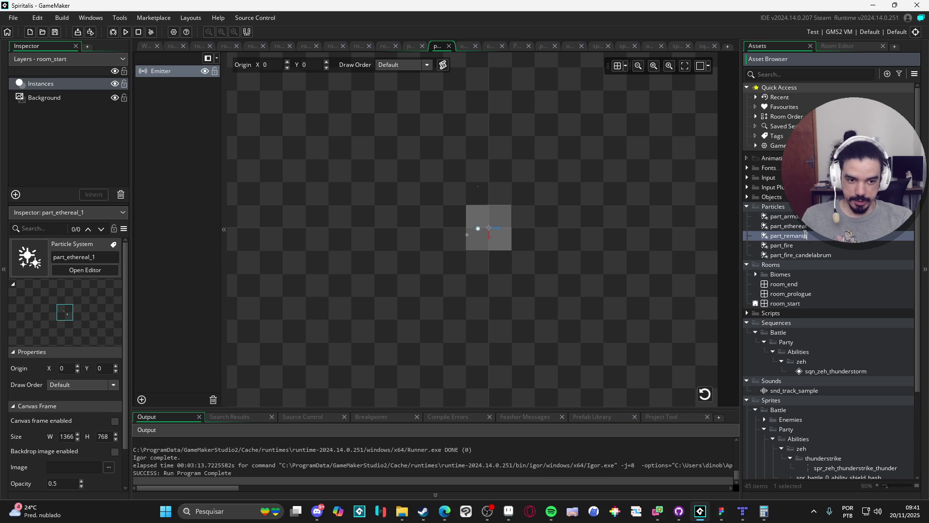
type("_")
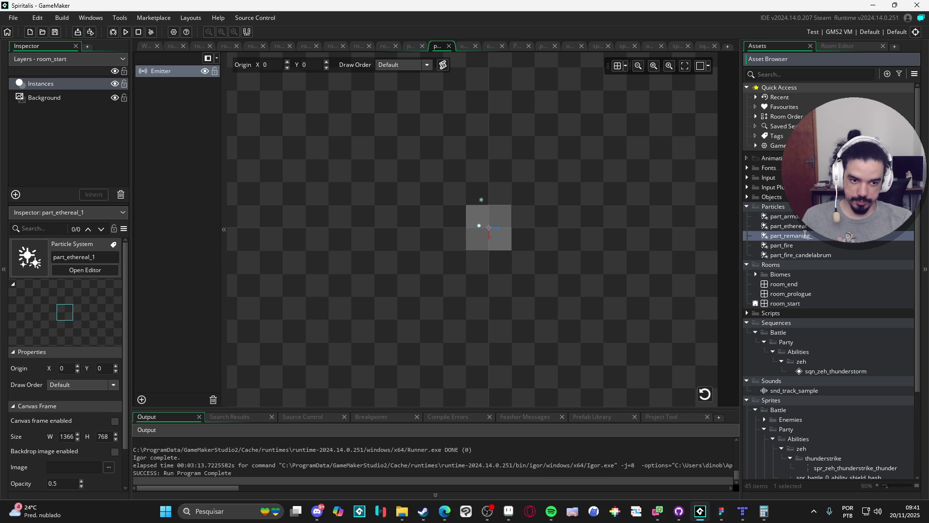
type("flares")
key("Return")
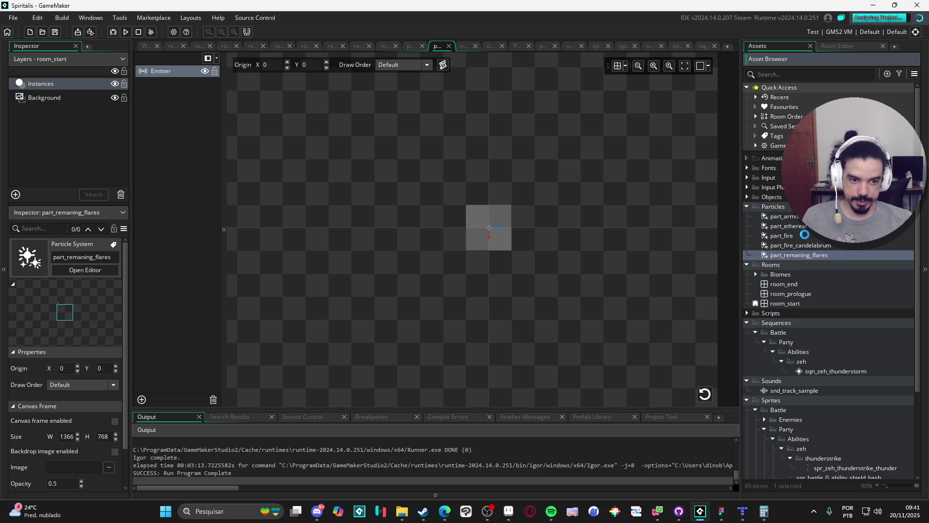
double_click(810, 256)
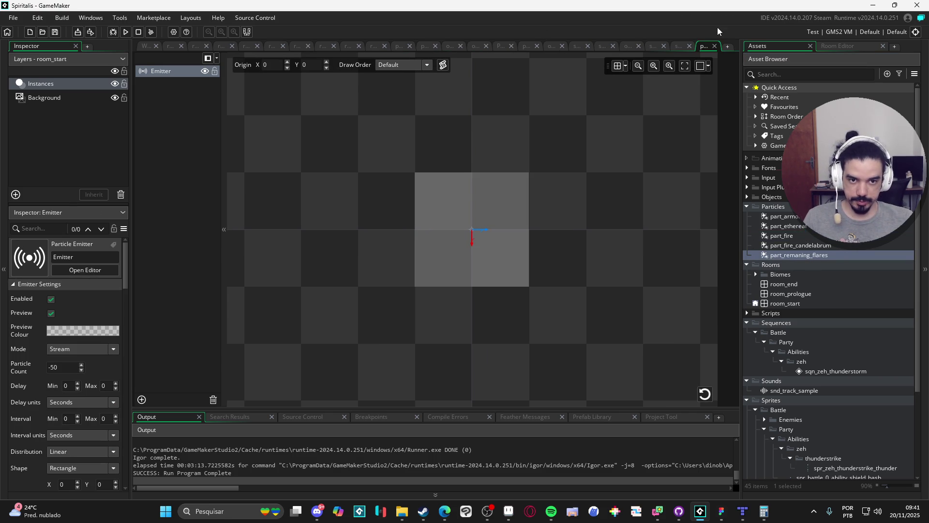
Close every editor except part_remaning_flares and recentre its emitter preview
right_click(703, 48)
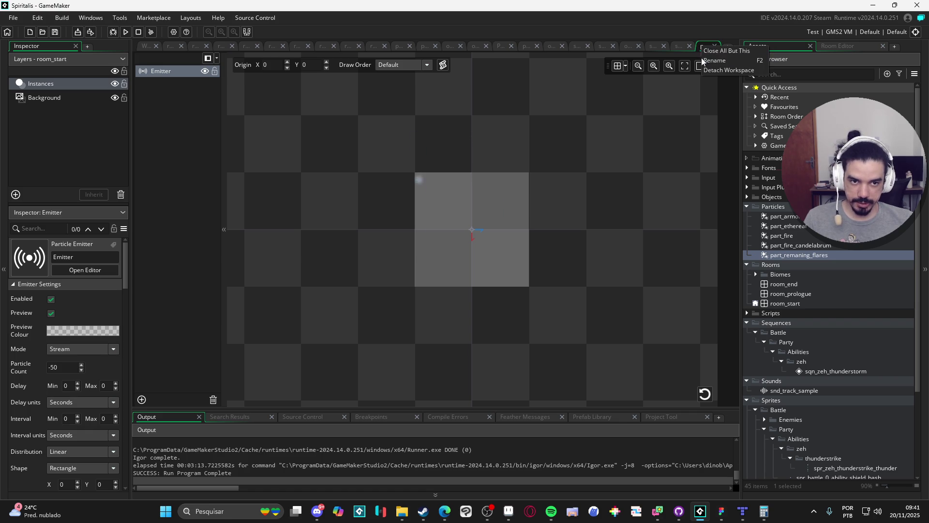
left_click(735, 48)
left_click_drag(500, 245, 417, 286)
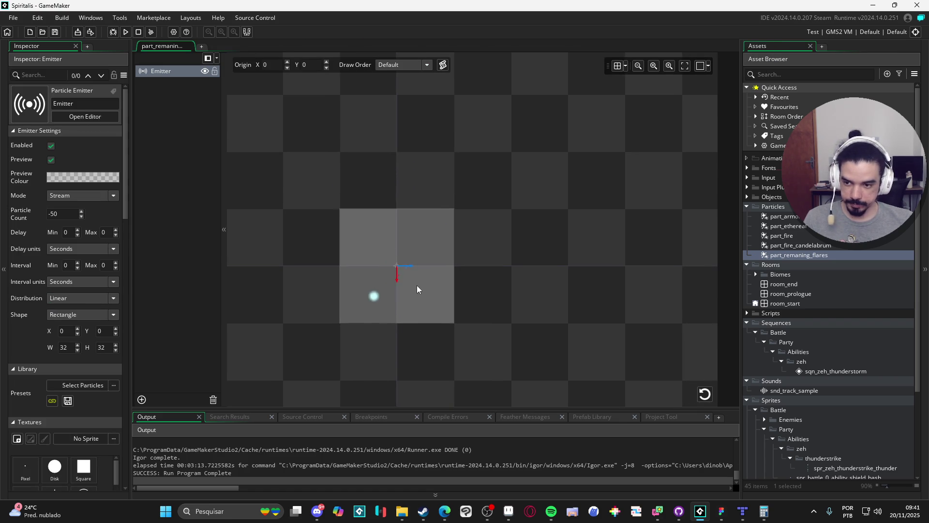
Set the emitter mode to Burst after comparing it with Stream
left_click(65, 198)
left_click(69, 212)
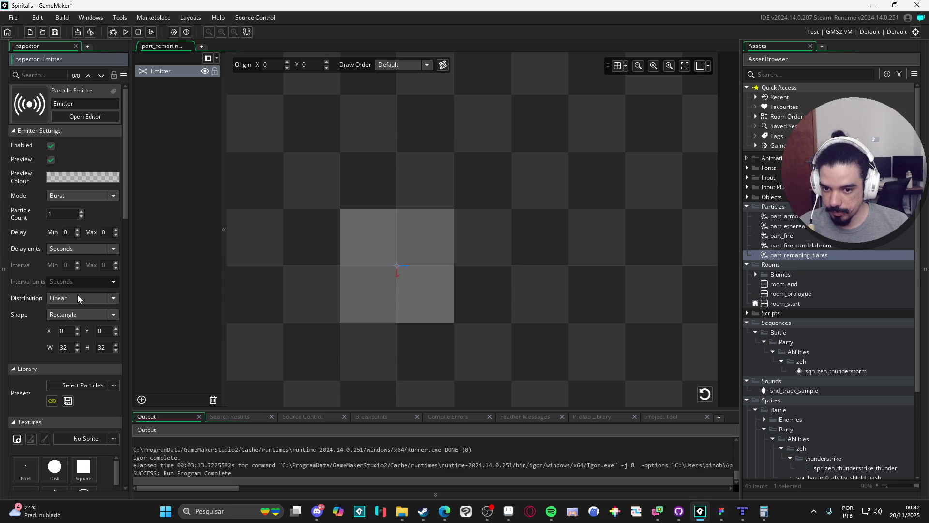
left_click(92, 207)
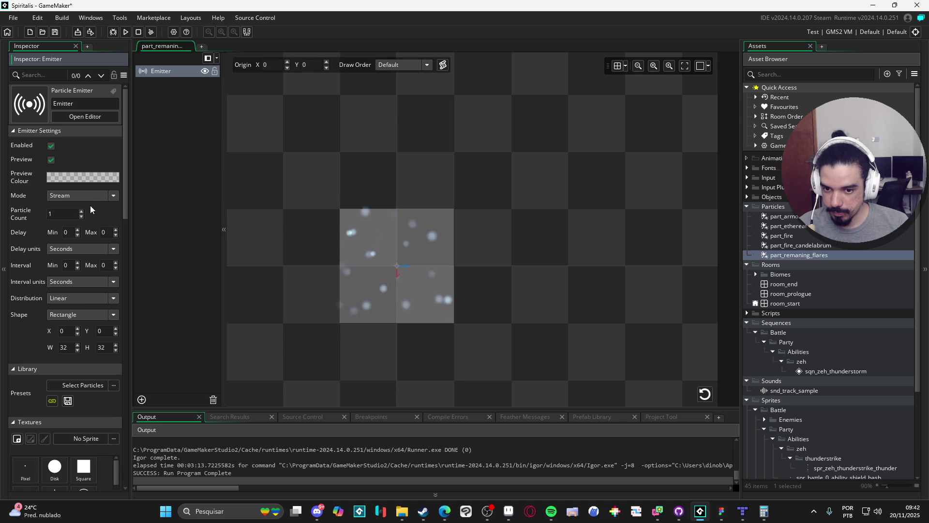
left_click(91, 197)
left_click(87, 217)
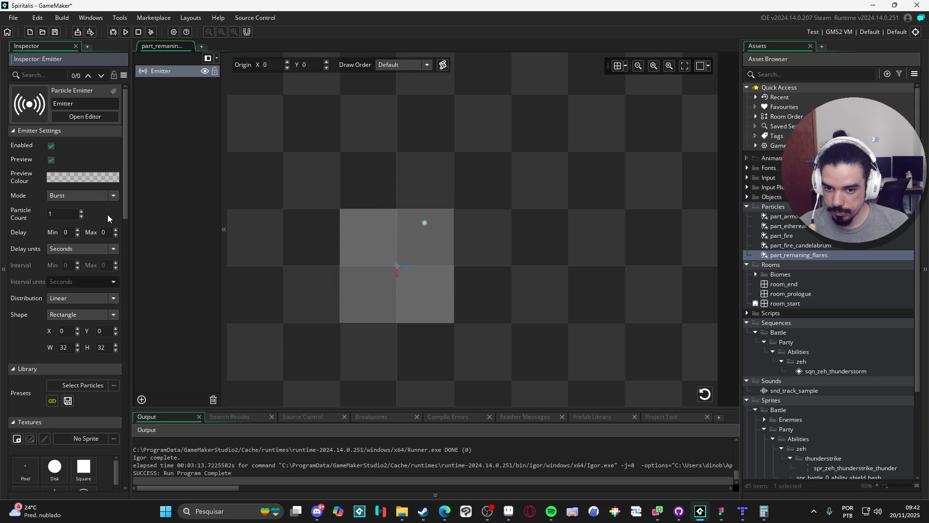
left_click(85, 196)
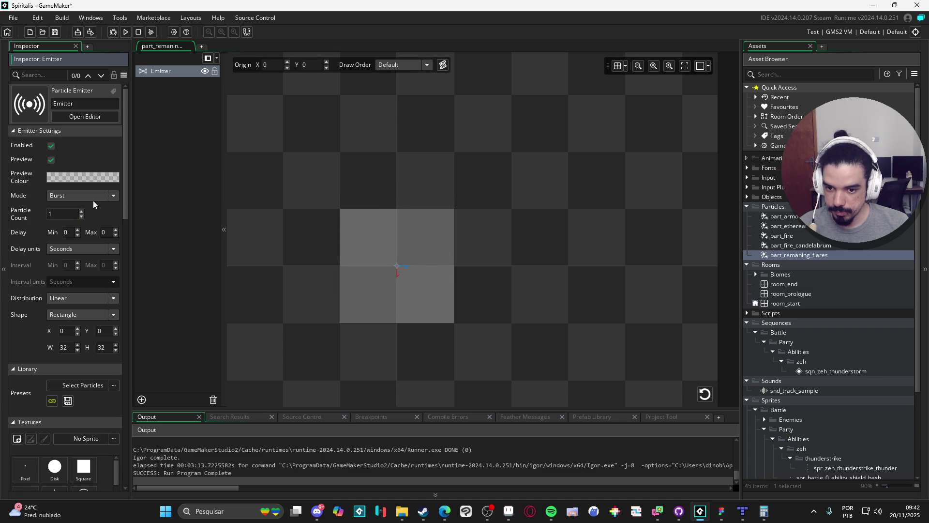
left_click(85, 208)
left_click(92, 197)
left_click(86, 217)
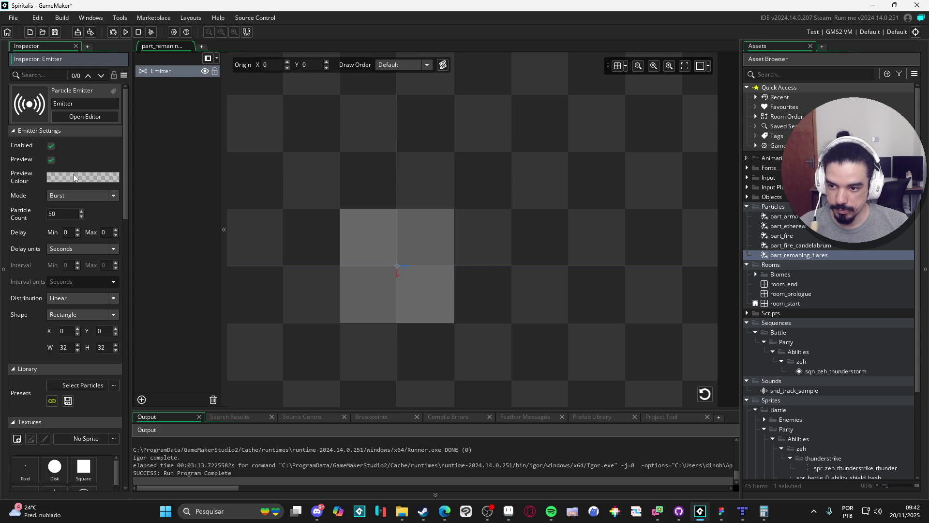
left_click(88, 195)
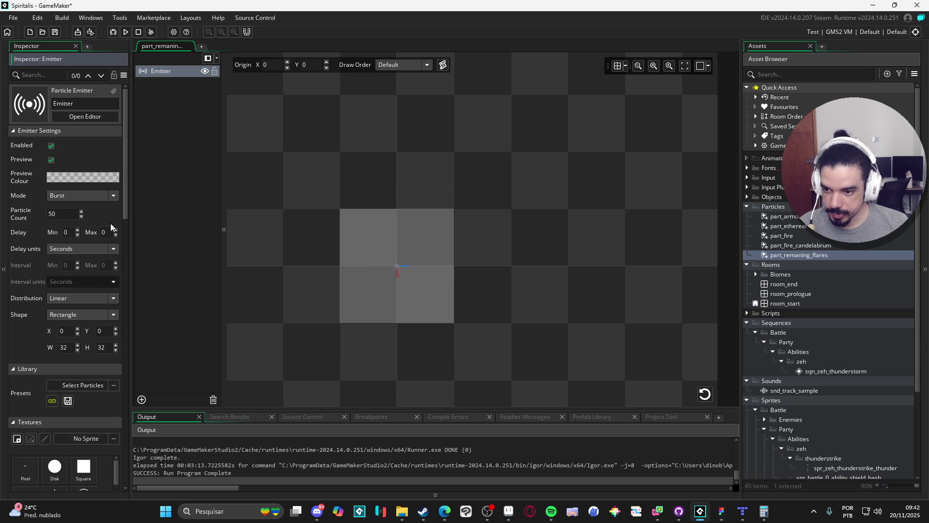
left_click_drag(126, 210, 127, 219)
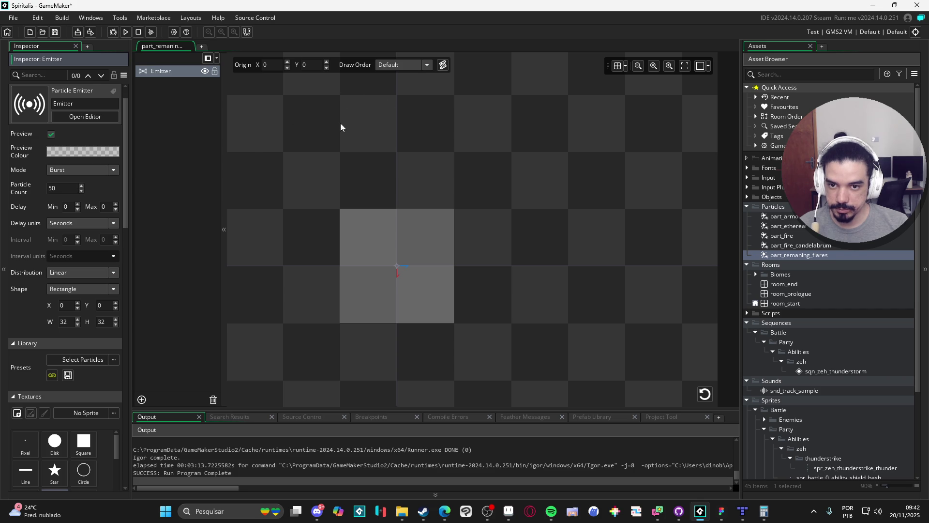
Keep the draw order at Default and toggle the emitter off and back on
left_click(413, 65)
left_click(403, 100)
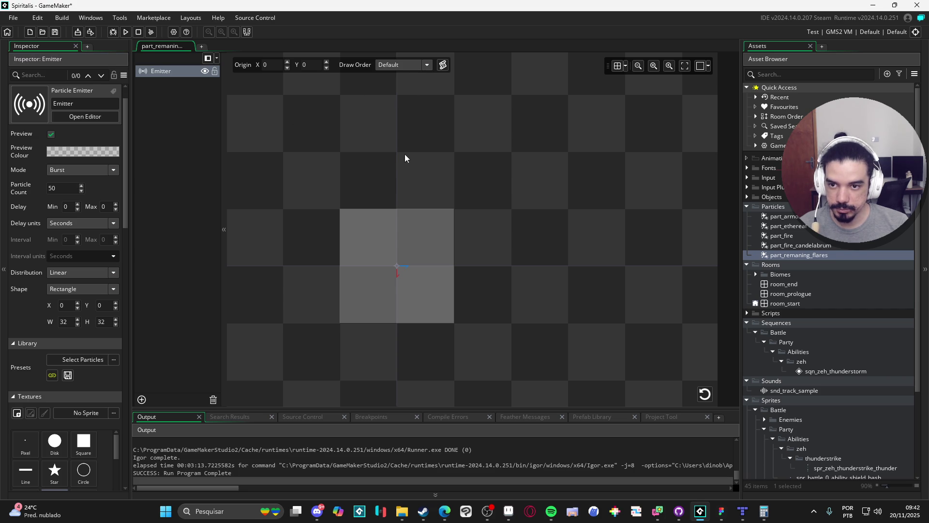
left_click(124, 187)
mouse_move(124, 187)
left_mouse_down()
mouse_move(159, 477)
mouse_move(144, 437)
mouse_move(147, 115)
left_mouse_up()
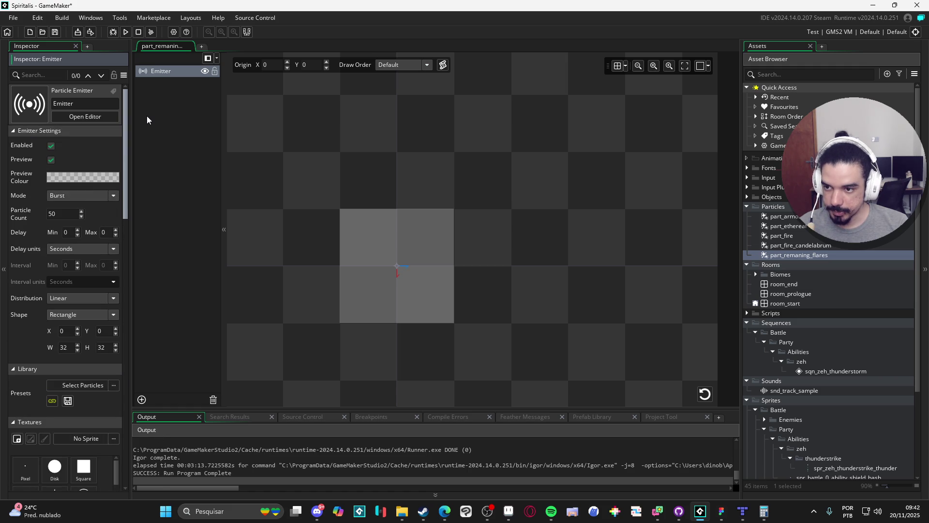
left_click(52, 146)
left_click(52, 145)
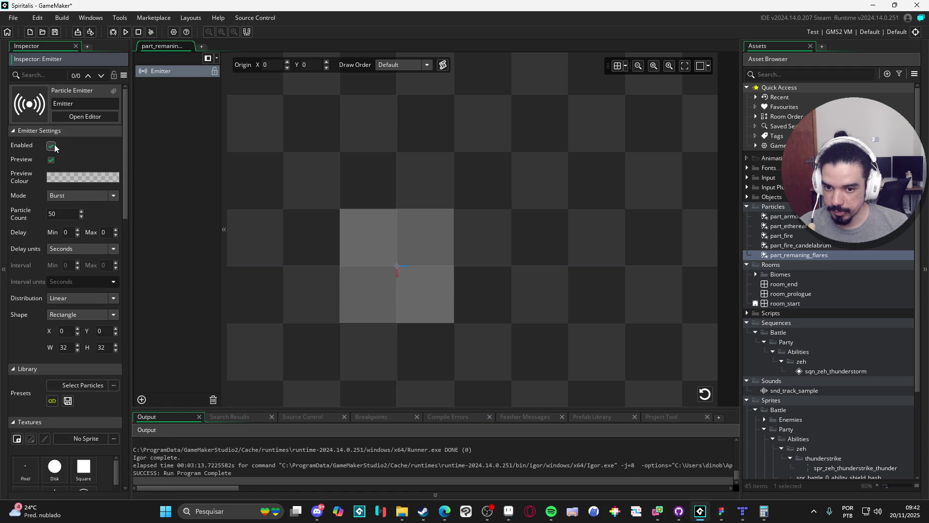
Restart the preview several times to watch the 50-particle burst
left_click(711, 399)
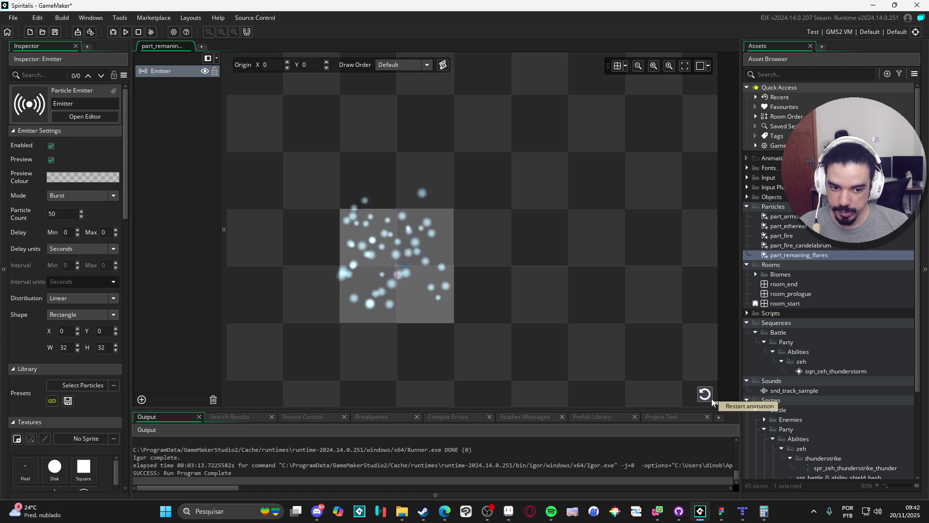
left_click(705, 395)
left_click(705, 395)
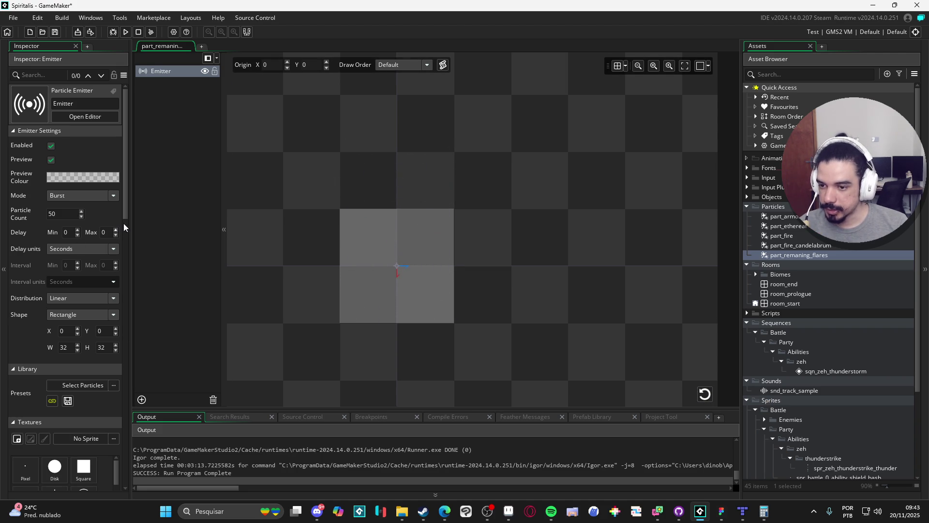
left_click(95, 239)
left_click_drag(121, 214, 134, 243)
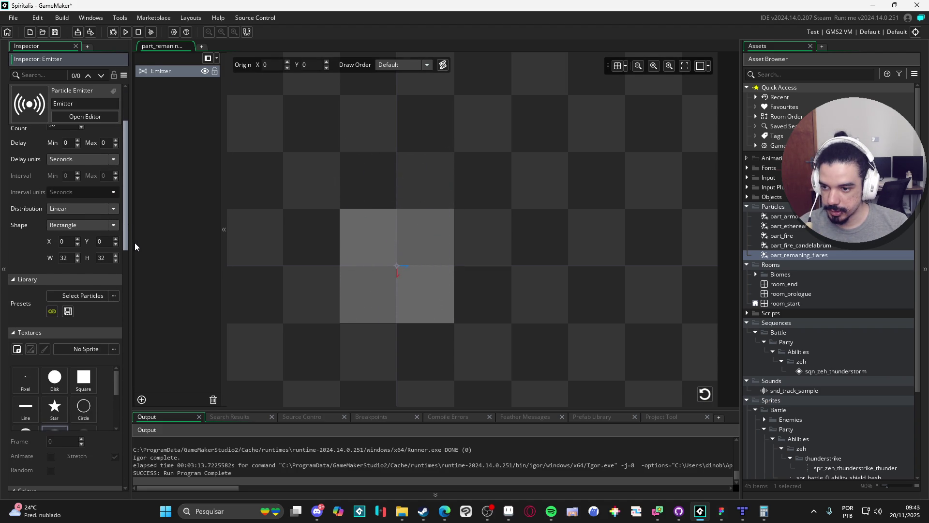
Change the emitter shape to Line and stretch it to 45.57 tall
left_click(115, 227)
left_click(85, 266)
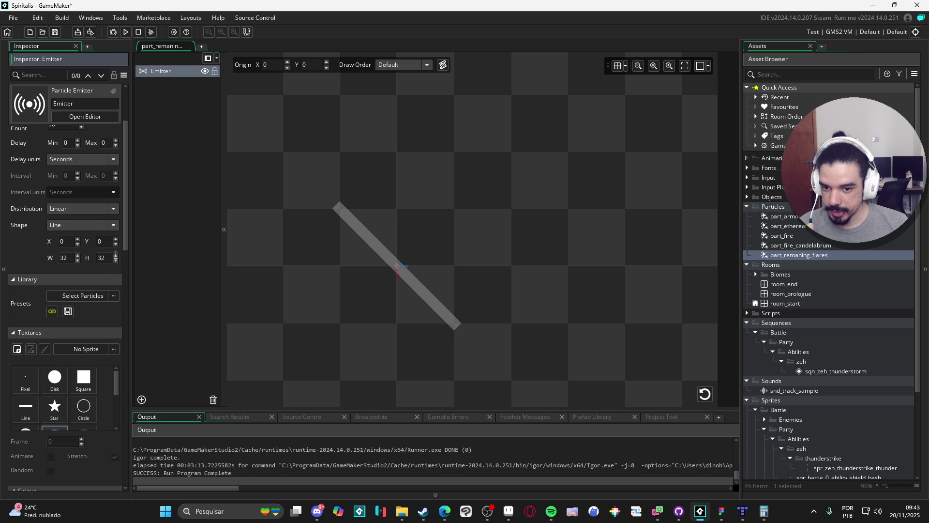
left_click(362, 224)
mouse_move(339, 205)
left_mouse_down()
mouse_move(373, 180)
mouse_move(468, 177)
left_mouse_up()
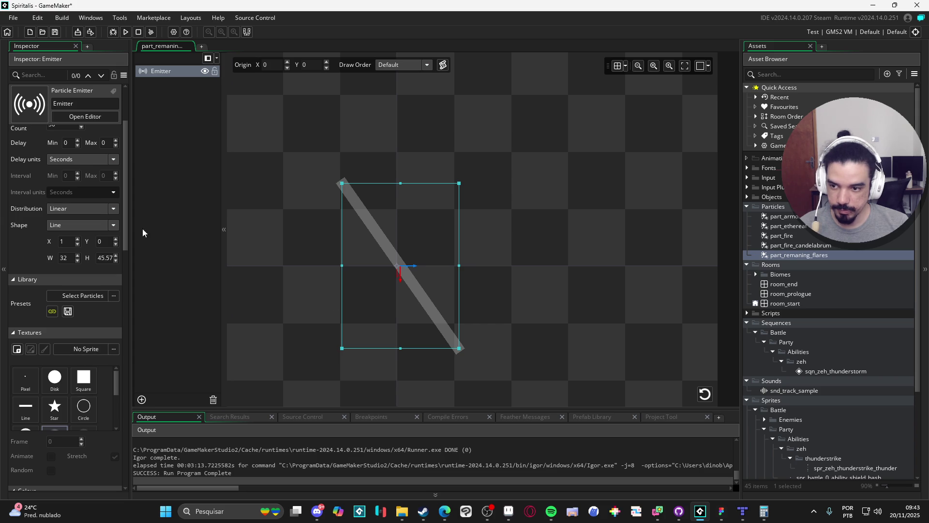
scroll(124, 235, "down", 1)
scroll(124, 229, "up", 1)
left_click(705, 397)
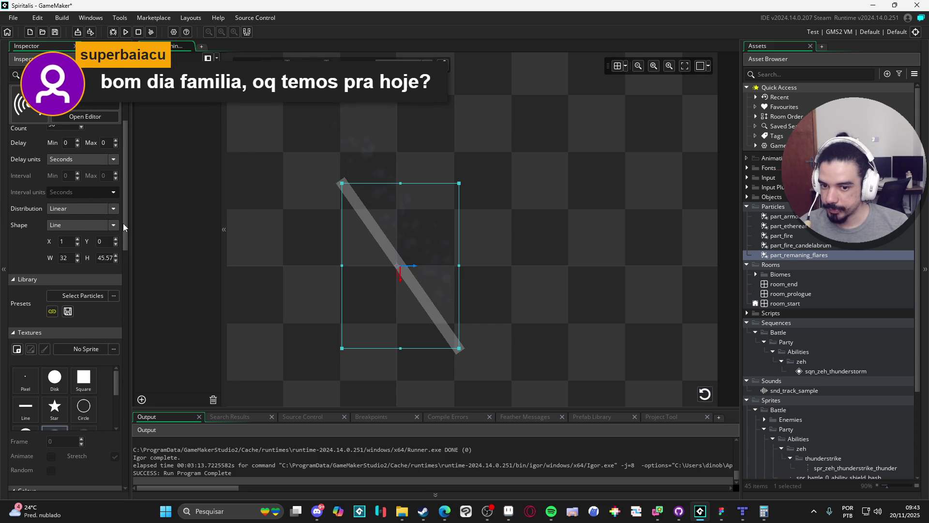
Narrow the line emitter, shift it slightly right, and replay the burst along it
left_click_drag(124, 190, 127, 149)
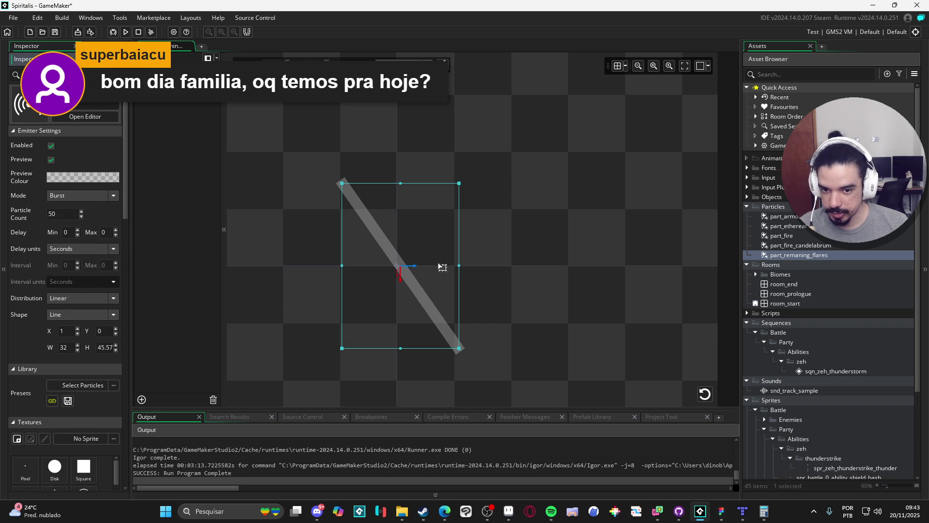
mouse_move(458, 263)
left_mouse_down()
mouse_move(357, 252)
mouse_move(417, 249)
mouse_move(330, 253)
left_mouse_up()
left_click(709, 396)
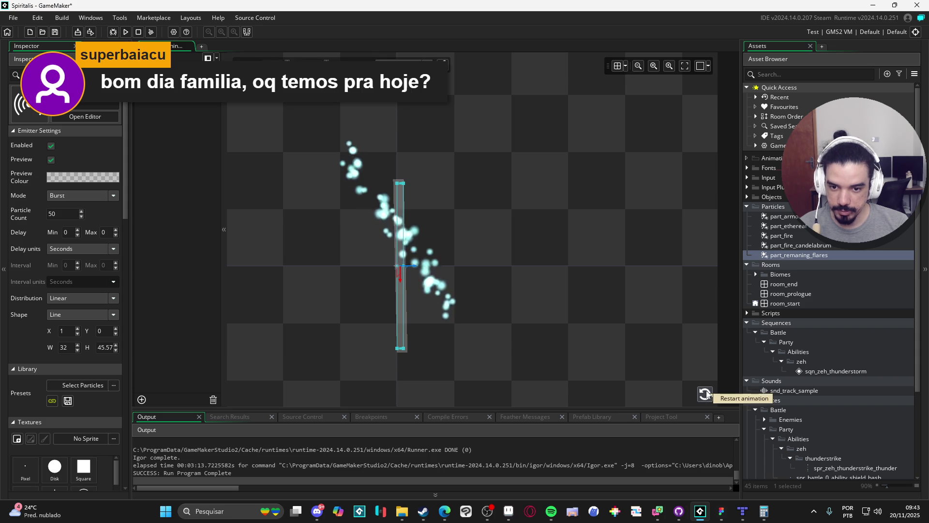
left_click(708, 395)
left_click_drag(411, 268, 425, 271)
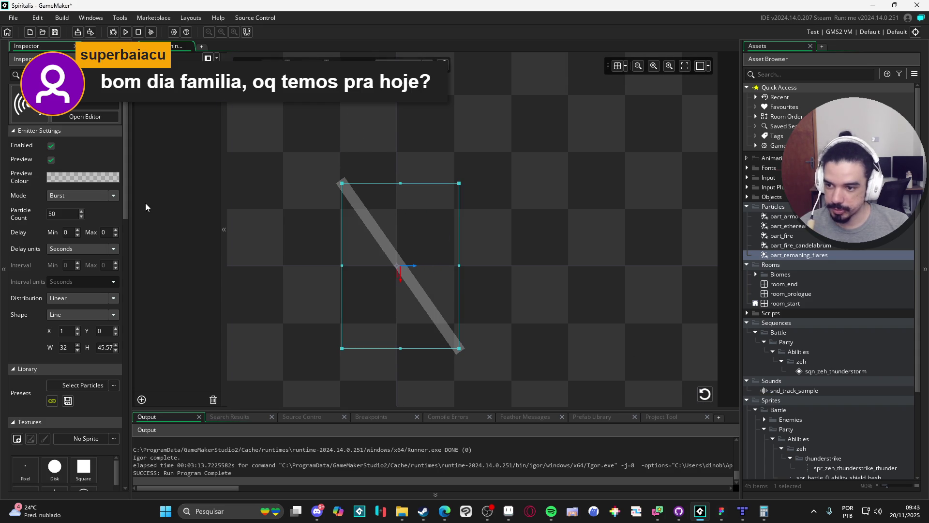
left_click_drag(124, 207, 129, 231)
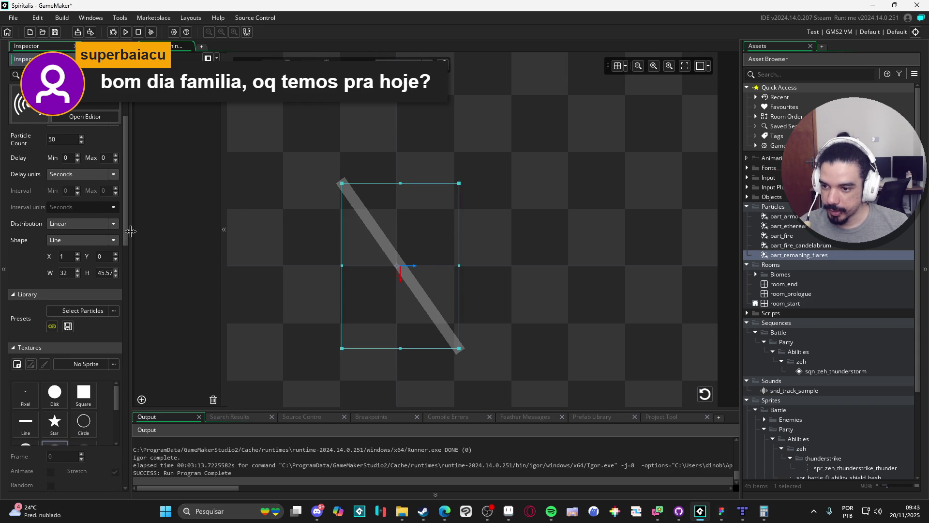
Set the distribution to InverseGaussian, after trying Gaussian, and the emitter X to 0
left_click(110, 241)
left_click(107, 226)
left_click(100, 246)
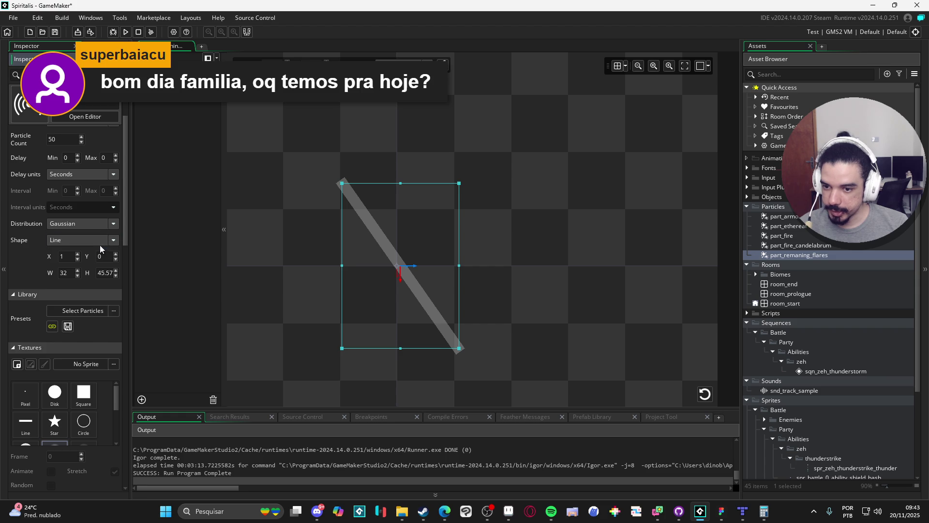
left_click(704, 395)
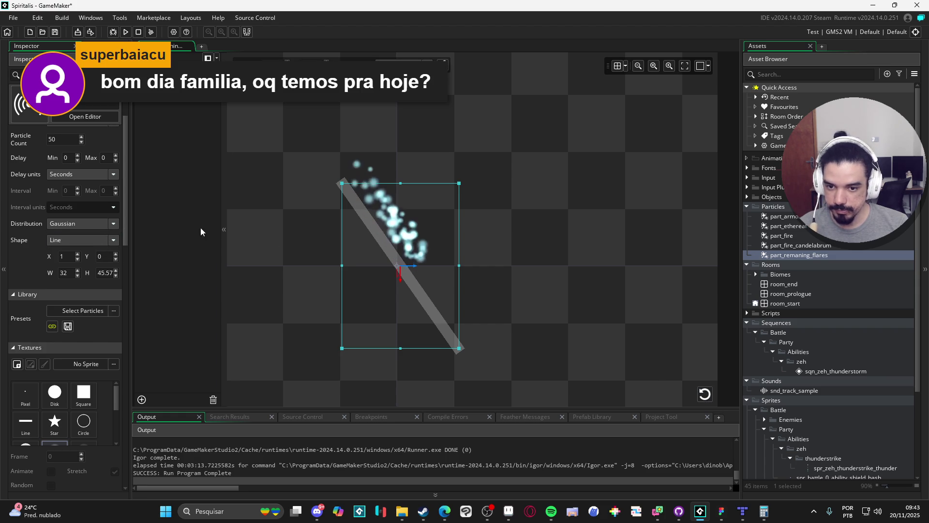
left_click(105, 226)
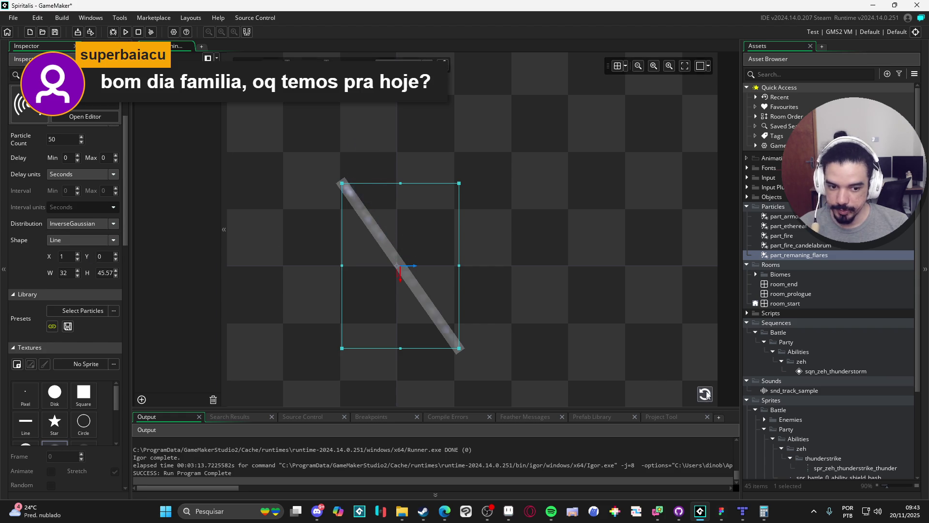
left_click(705, 393)
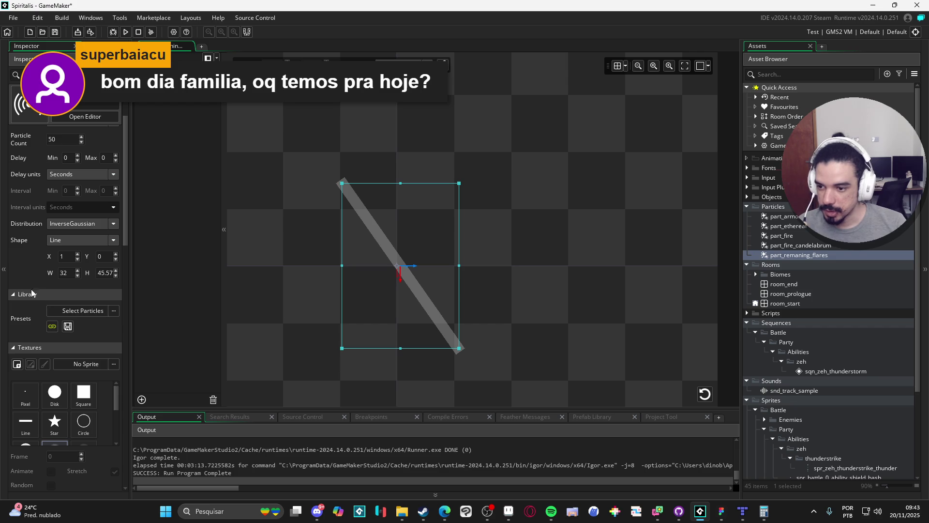
double_click(70, 255)
type("0")
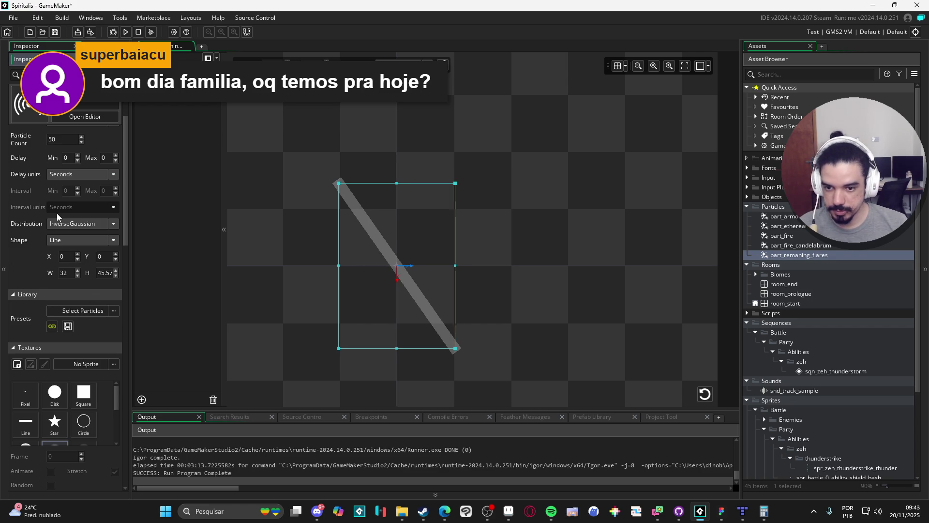
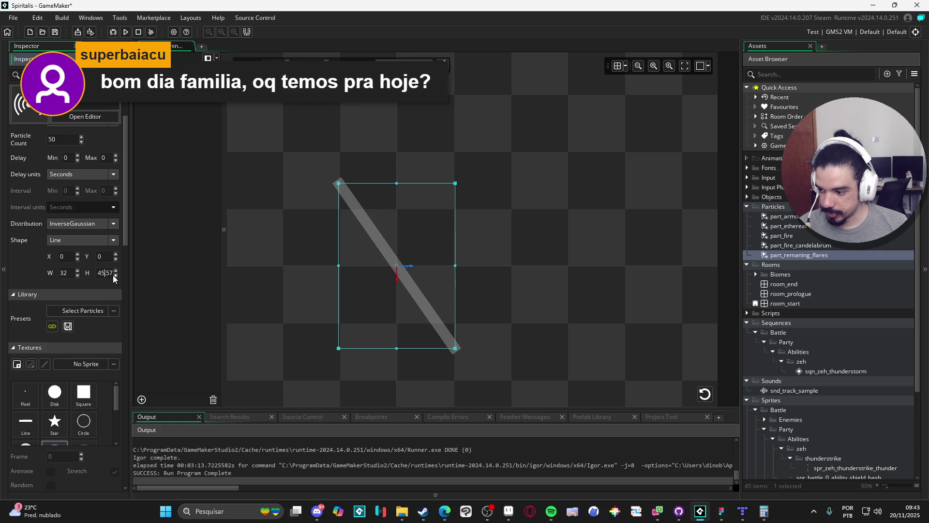
Change the part_remaning_flares emitter to a Rectangle narrowed to 4.028 × 45.57 and replay the burst
scroll(116, 248, "down", 10)
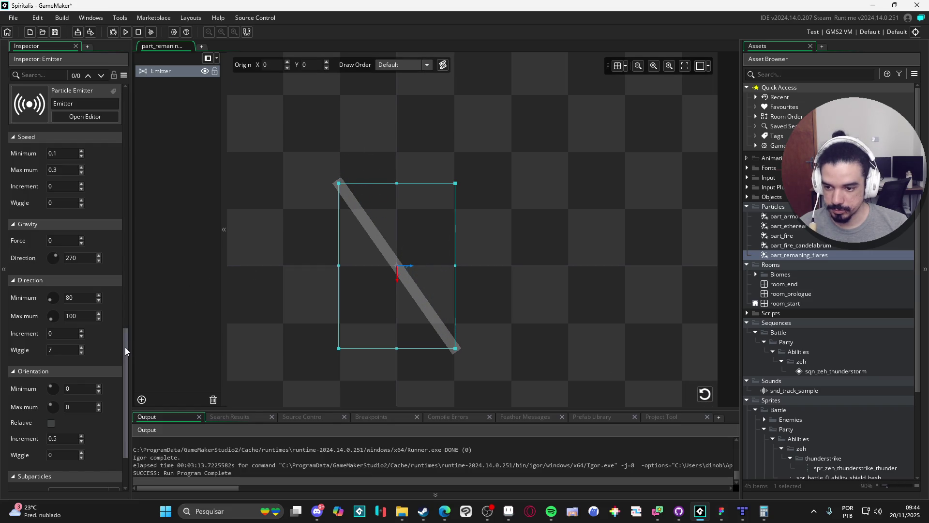
mouse_move(124, 348)
left_mouse_down()
mouse_move(122, 390)
mouse_move(109, 165)
mouse_move(128, 111)
left_mouse_up()
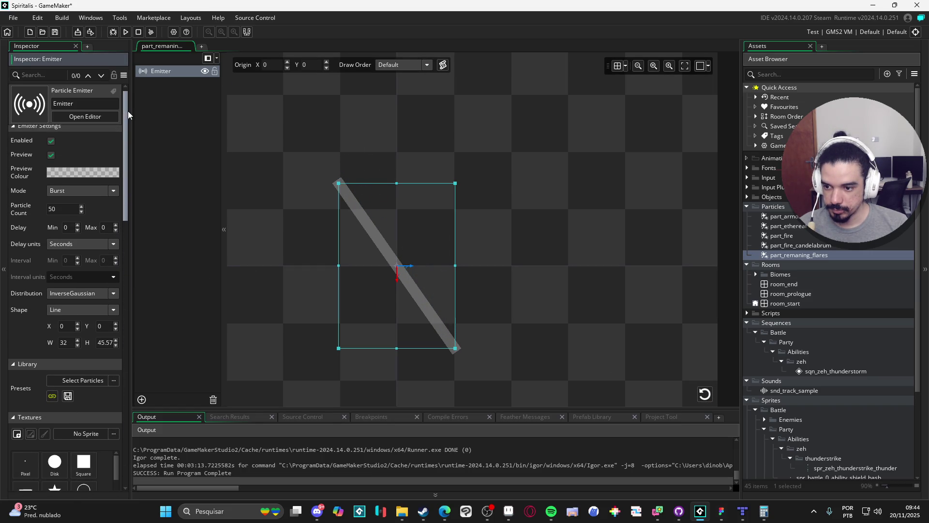
left_click(100, 293)
left_click(94, 294)
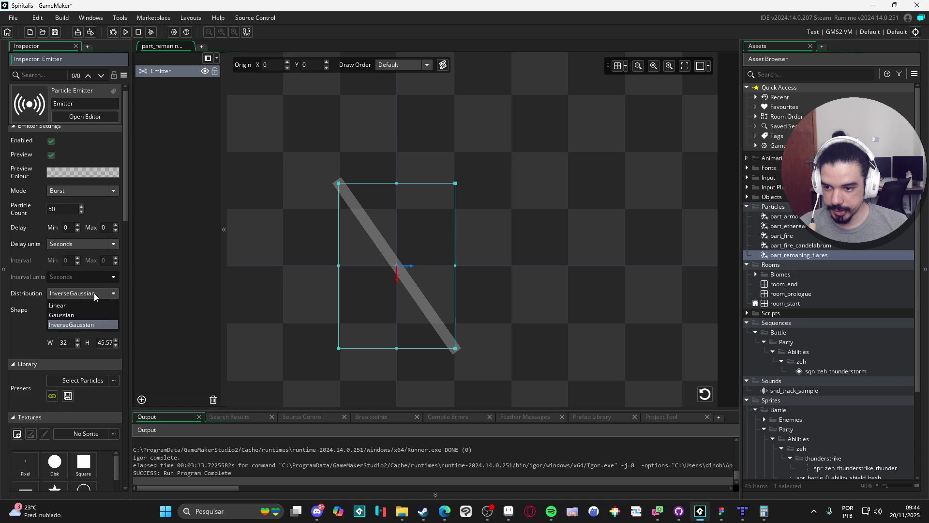
left_click(79, 309)
left_click(73, 320)
left_click_drag(455, 269, 405, 267)
left_click(705, 394)
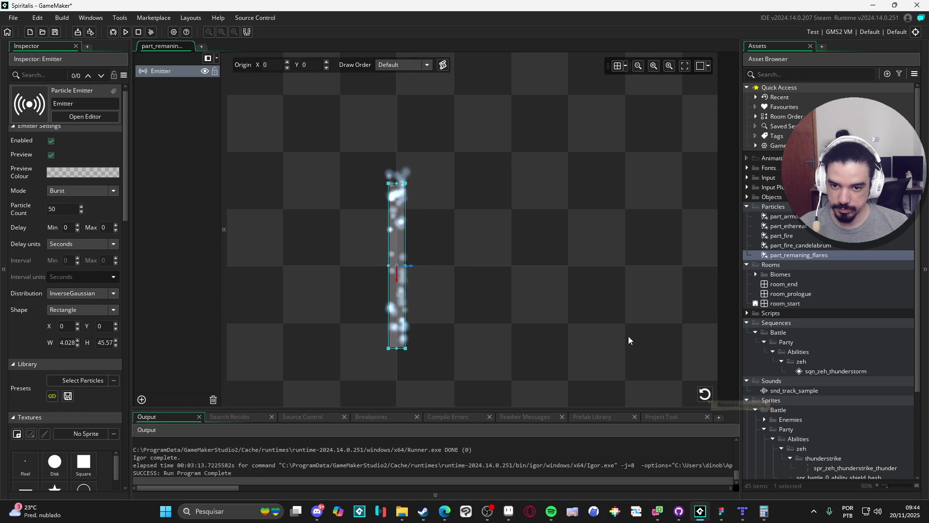
Set Particle Count to 10 and replay the smaller burst in the preview
scroll(487, 239, "down", 3)
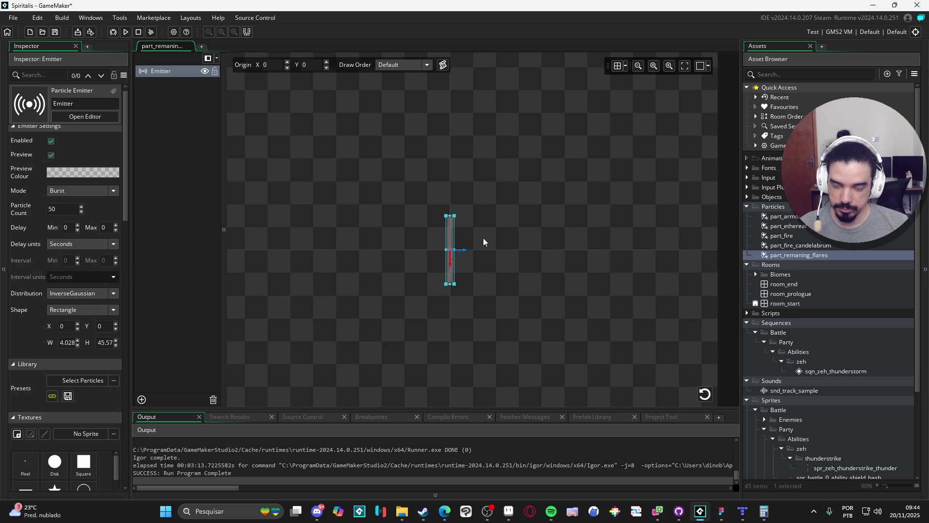
scroll(483, 242, "up", 3)
left_click(704, 394)
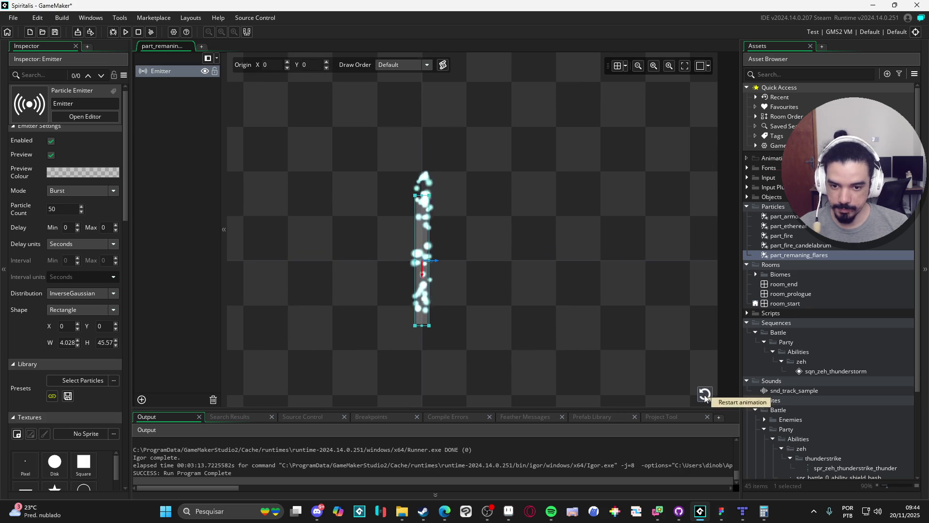
double_click(54, 208)
type("10")
left_click(706, 395)
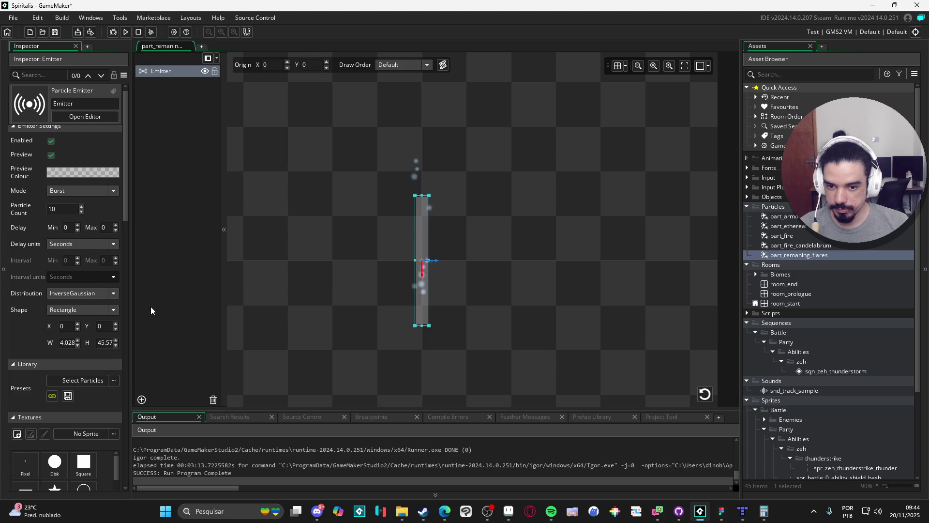
left_click(705, 396)
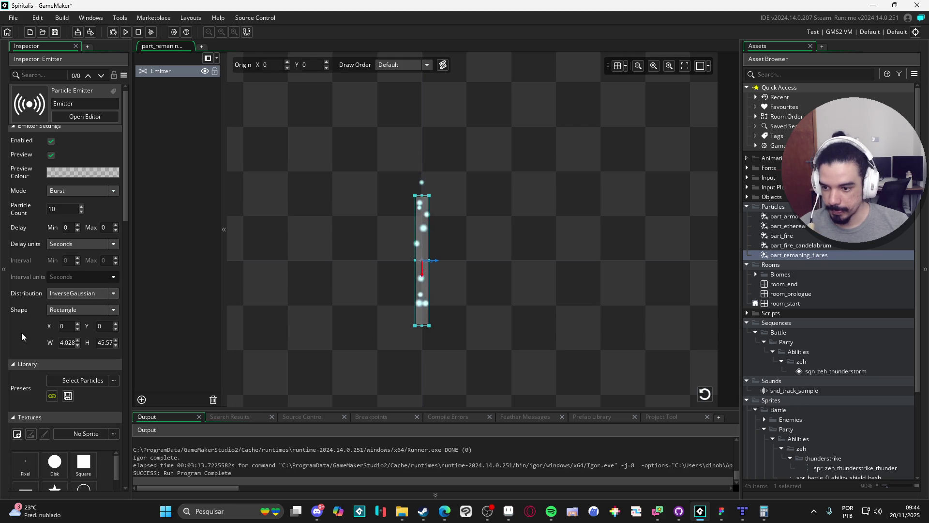
scroll(21, 335, "down", 1)
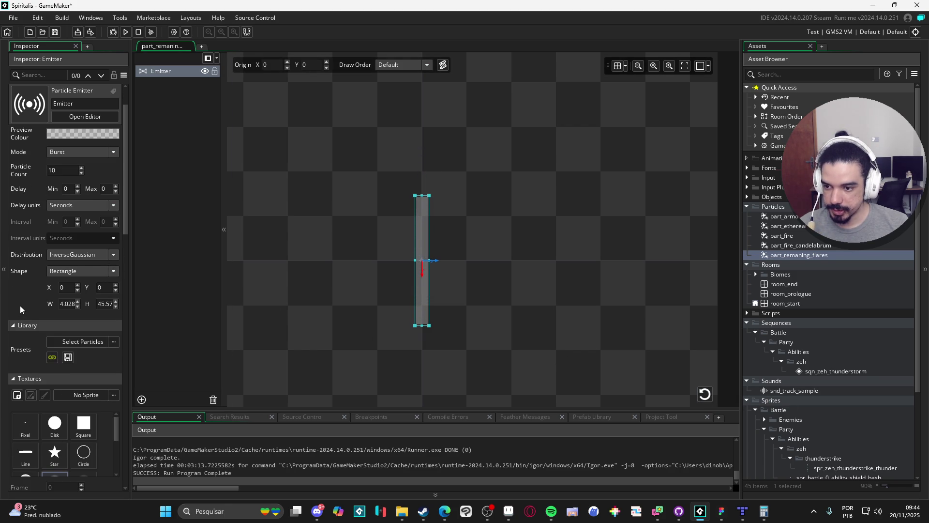
scroll(21, 299, "down", 3)
scroll(21, 299, "down", 10)
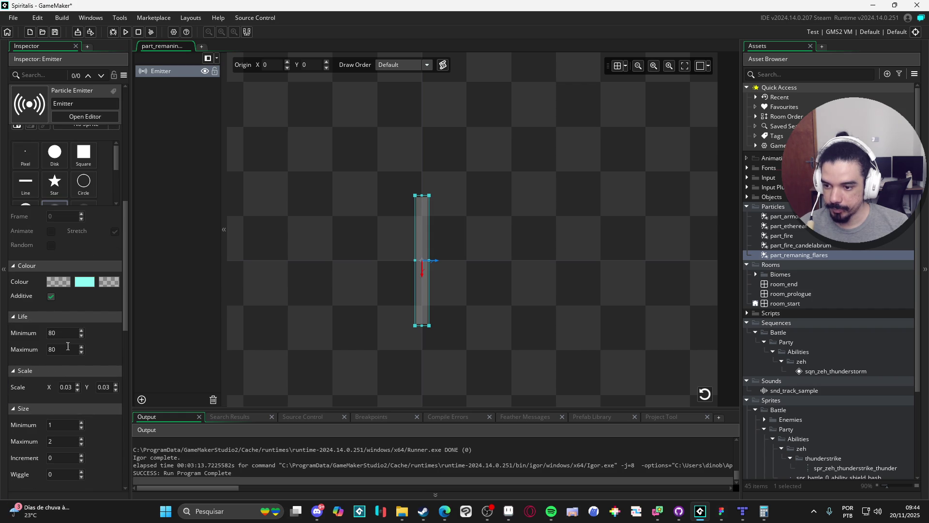
Set the particles' minimum life to 30 and replay the burst
left_click(50, 333)
type("30")
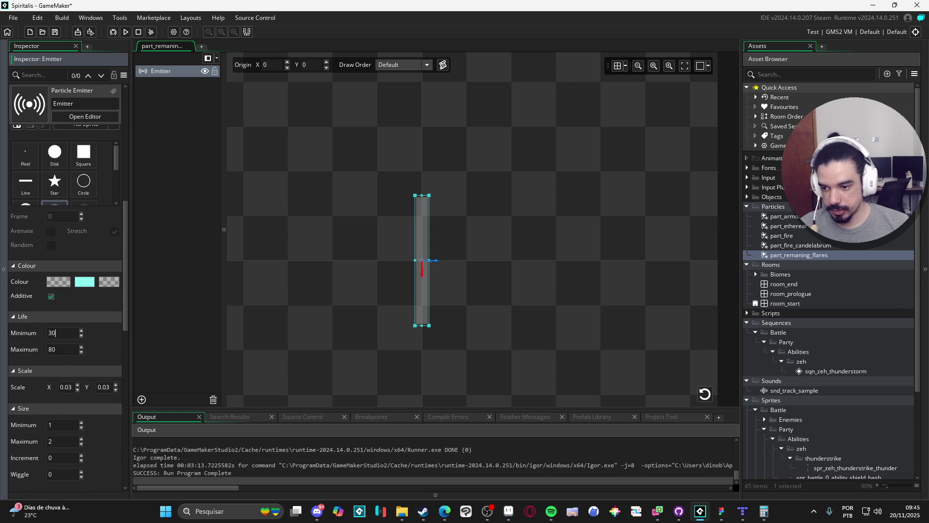
left_click(704, 394)
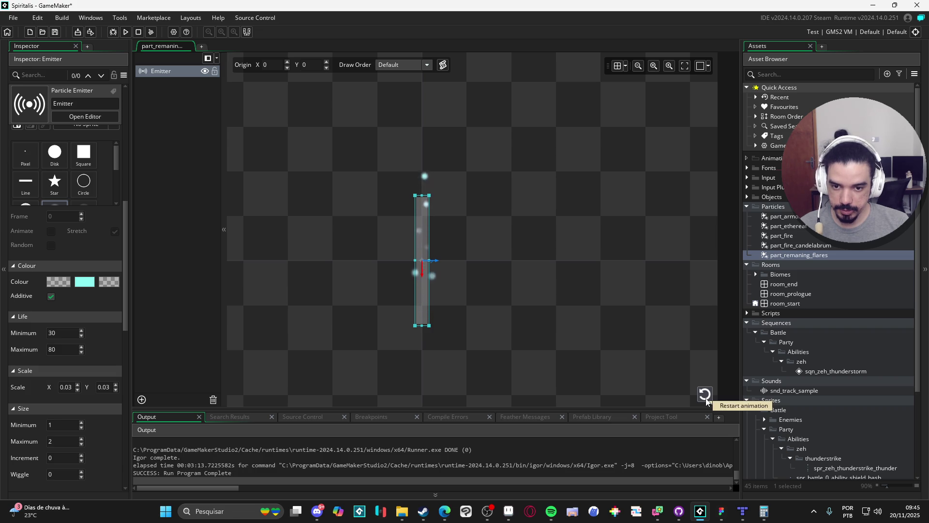
left_click(705, 394)
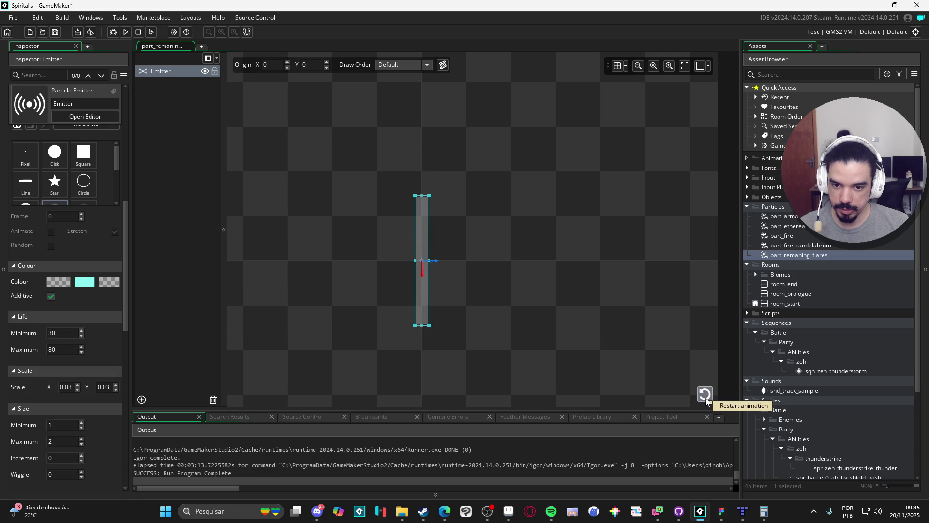
left_click(704, 396)
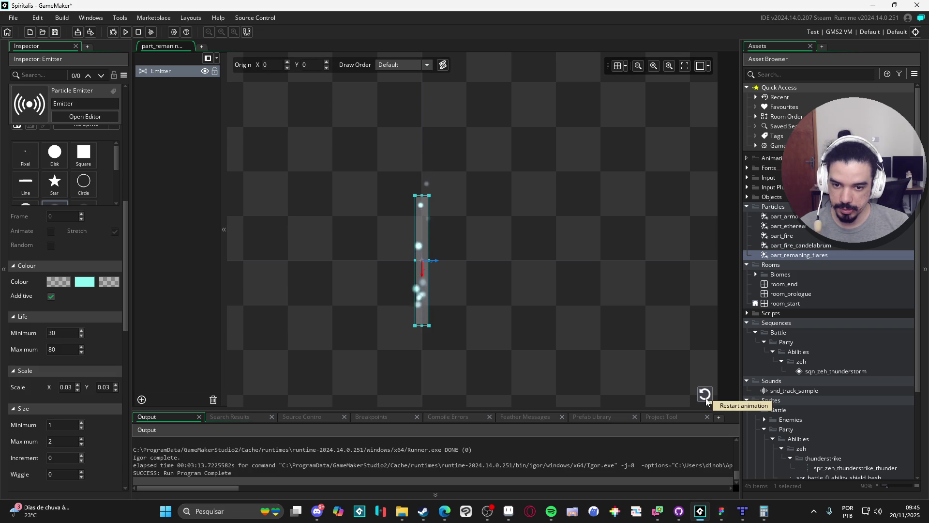
Give the particles a size increment of -0.01 so they shrink, previewing the result
left_click(31, 409)
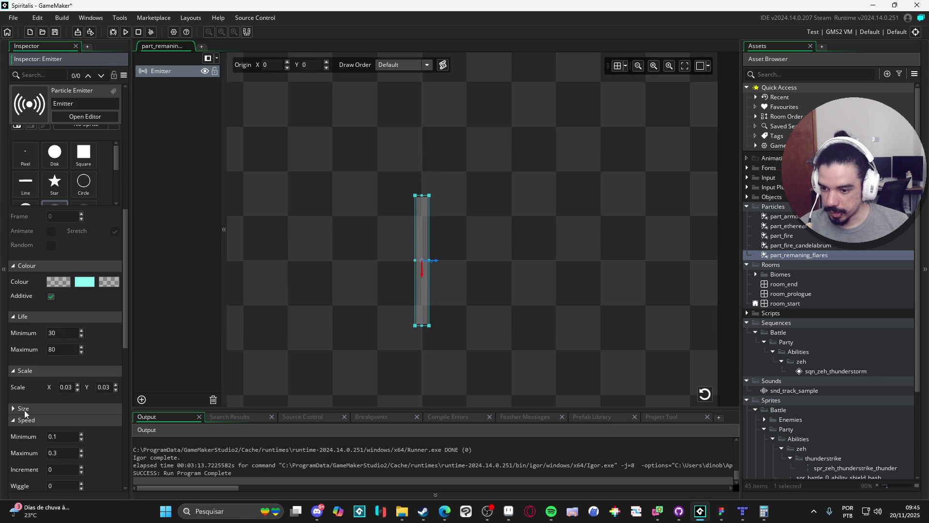
scroll(17, 412, "down", 1)
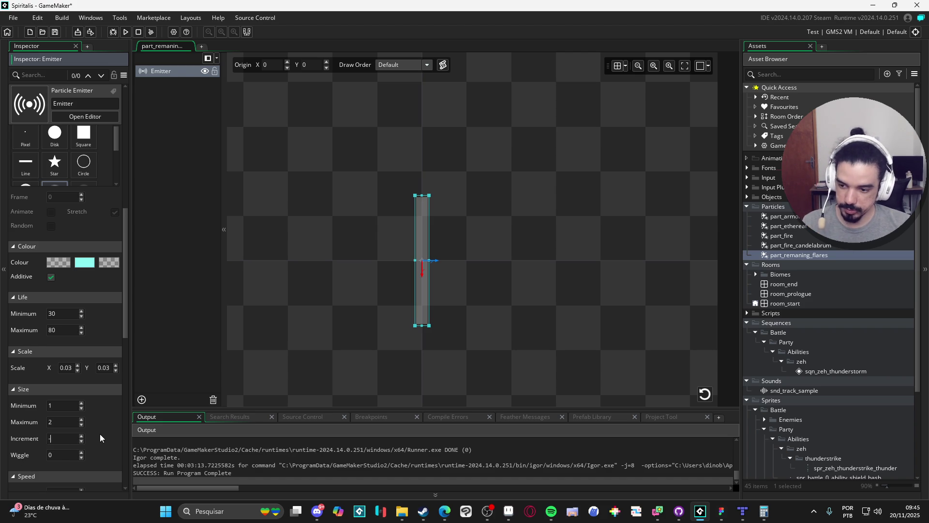
type("0.01")
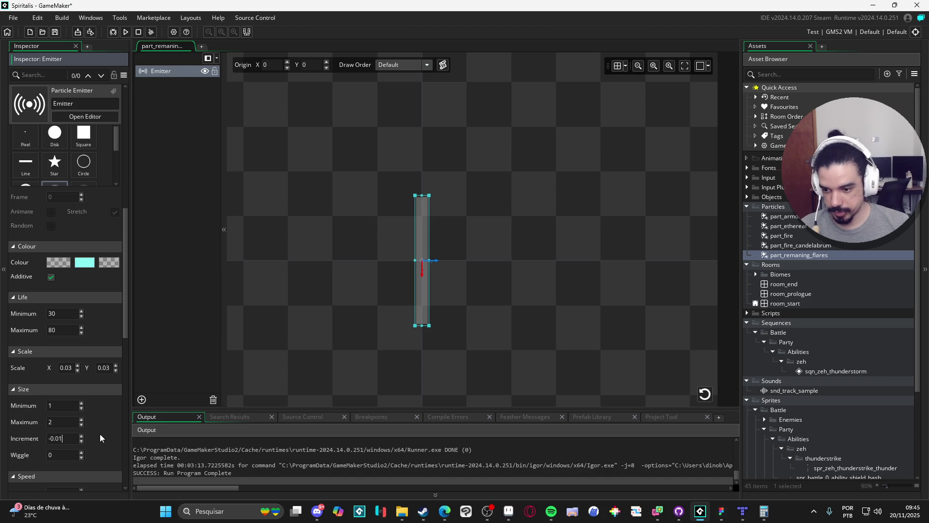
left_click(705, 395)
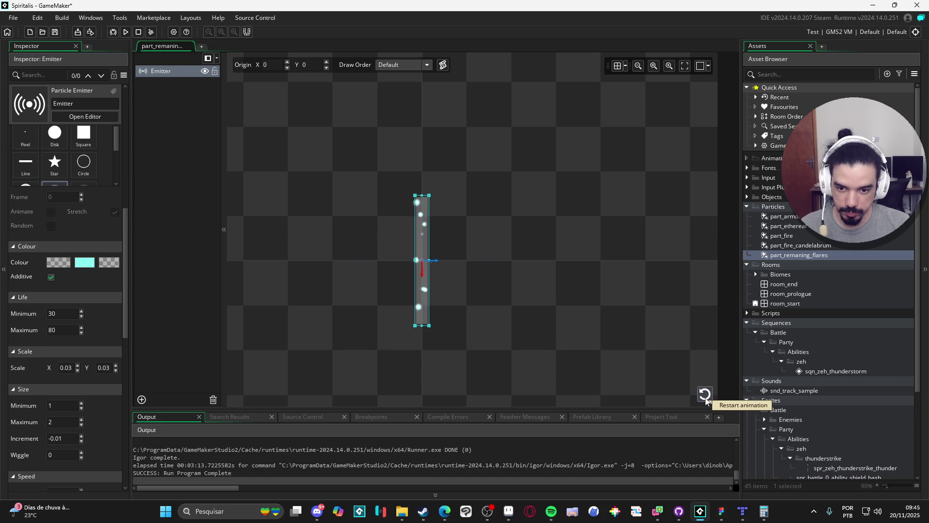
left_click(707, 400)
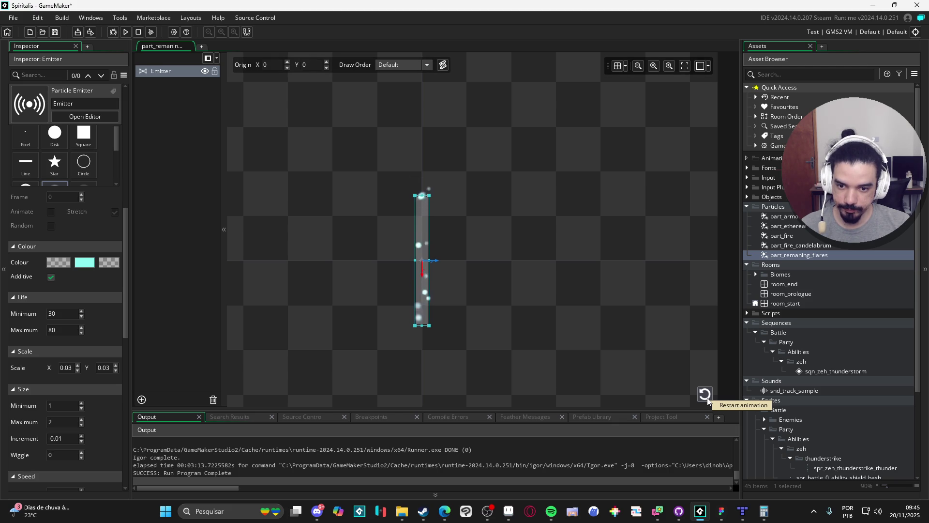
left_click(708, 400)
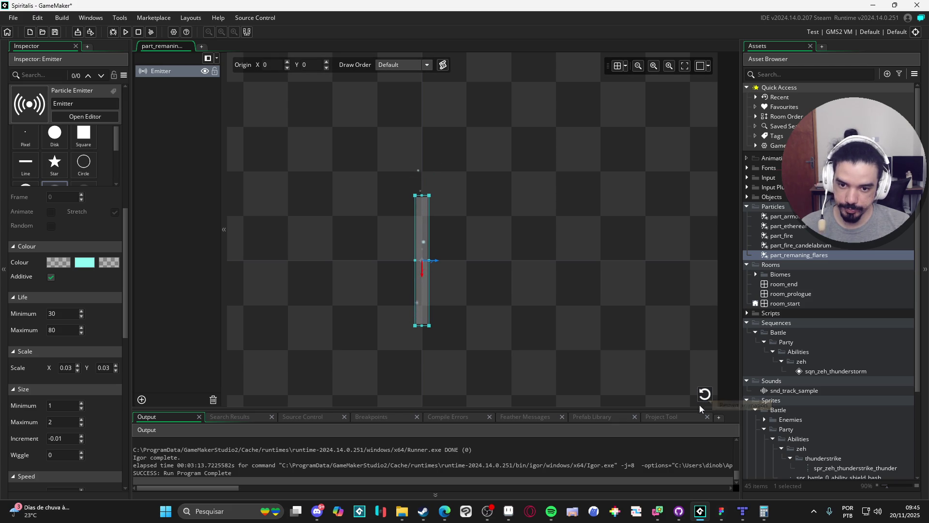
scroll(97, 416, "down", 5)
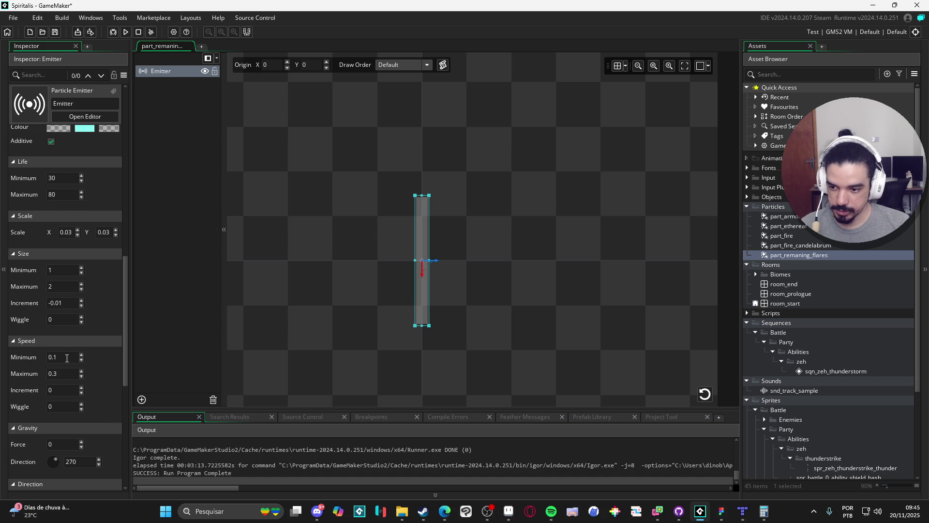
Set the particle speed range to 0.01–0.03 and replay the slower burst
left_click(705, 394)
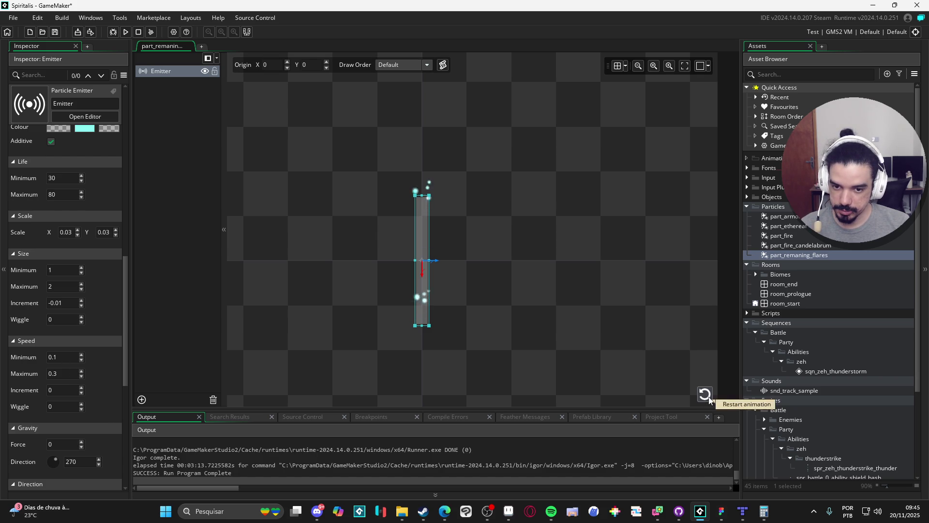
left_click(63, 356)
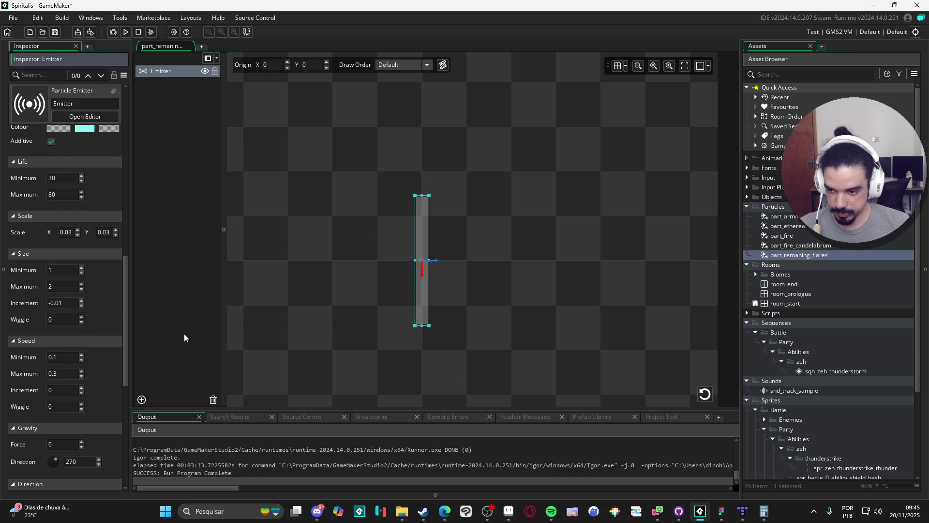
key("BackSpace")
type("01")
type("0")
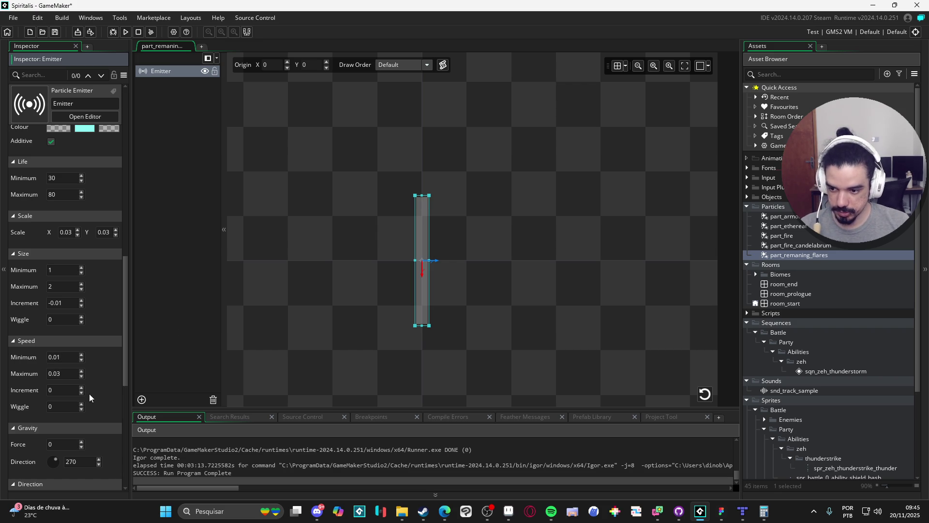
left_click(705, 393)
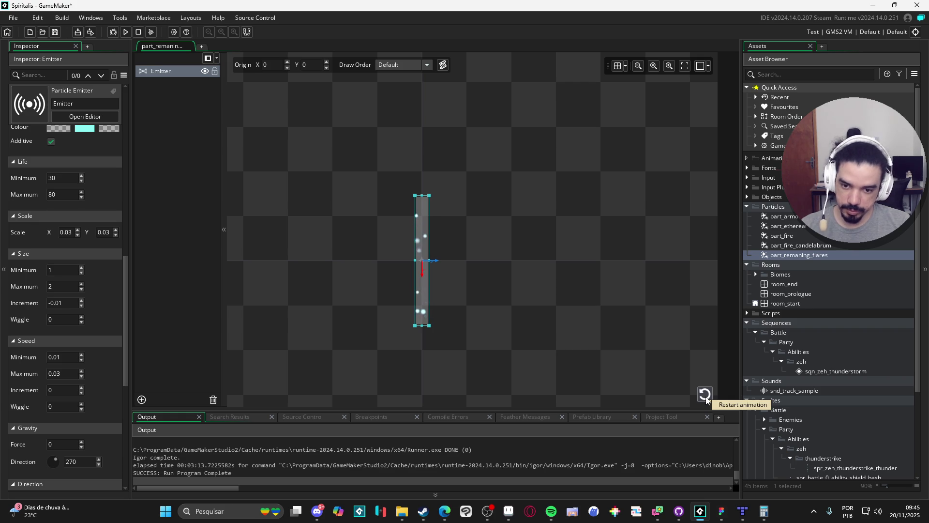
left_click(705, 394)
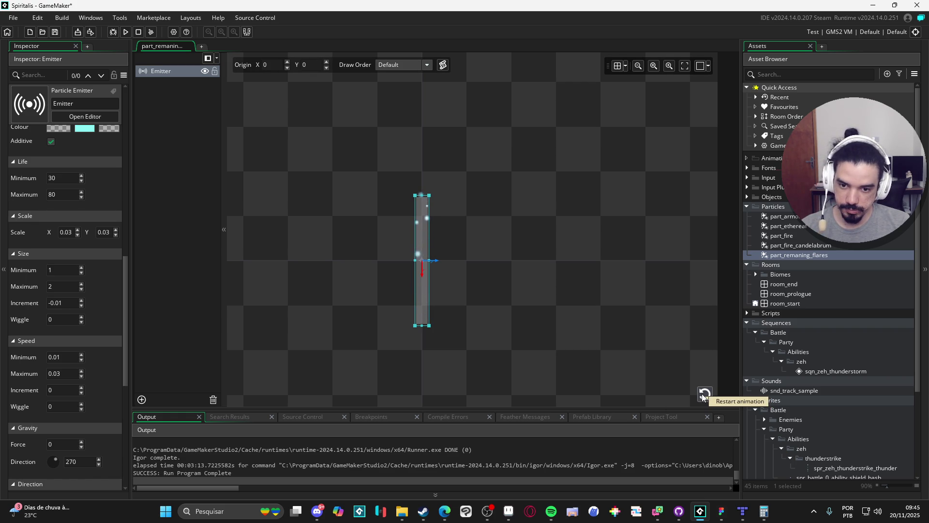
mouse_move(126, 335)
left_mouse_down()
mouse_move(126, 422)
mouse_move(131, 251)
mouse_move(120, 234)
mouse_move(128, 254)
left_mouse_up()
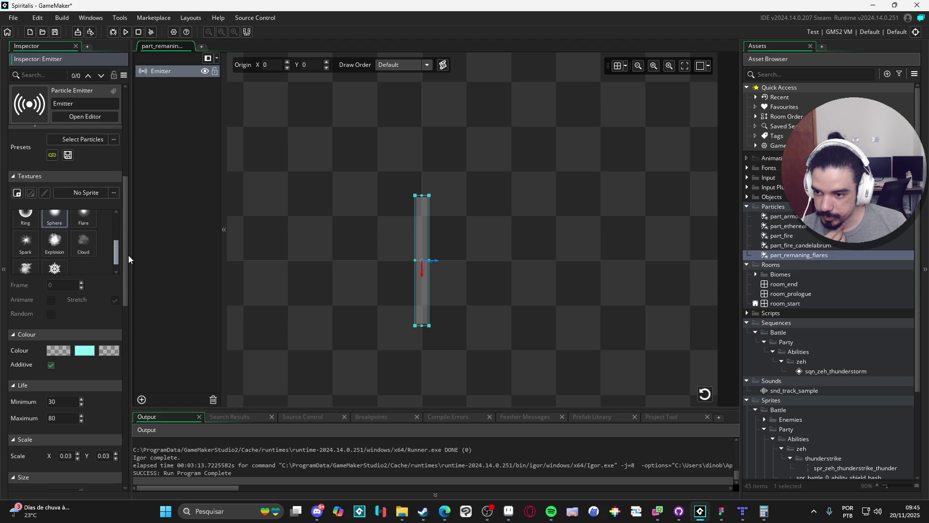
Switch the particle texture to Spark and replay the preview
left_click(25, 243)
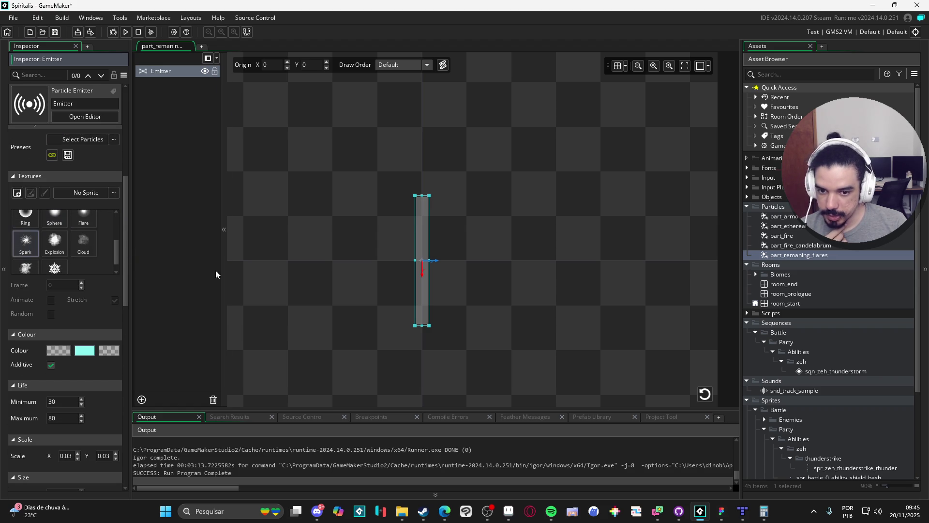
left_click(703, 393)
left_click(703, 394)
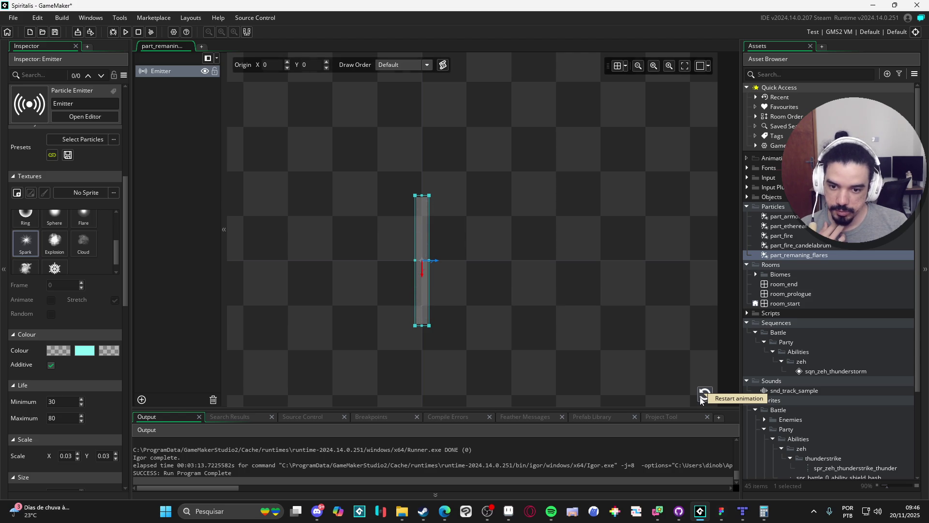
Shrink the emitter rectangle from the tall strip to a small box around its centre
left_click(702, 403)
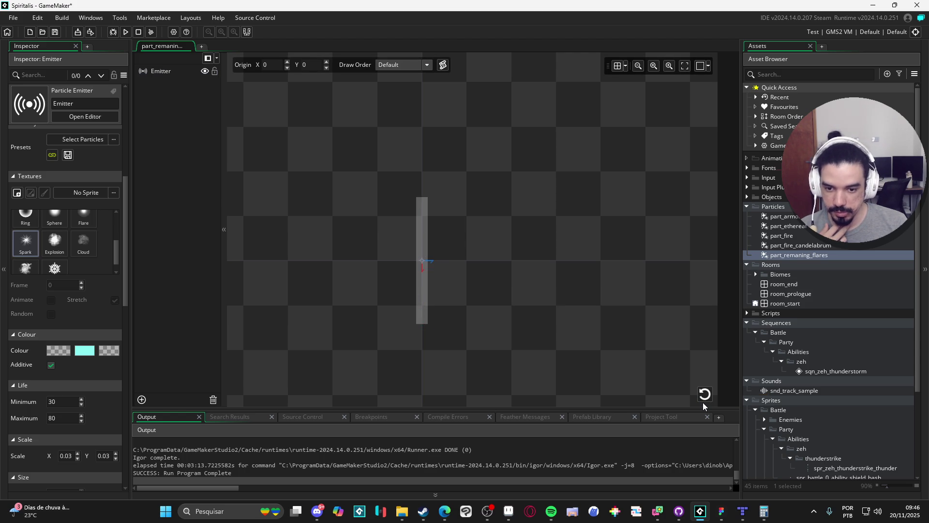
left_click(705, 398)
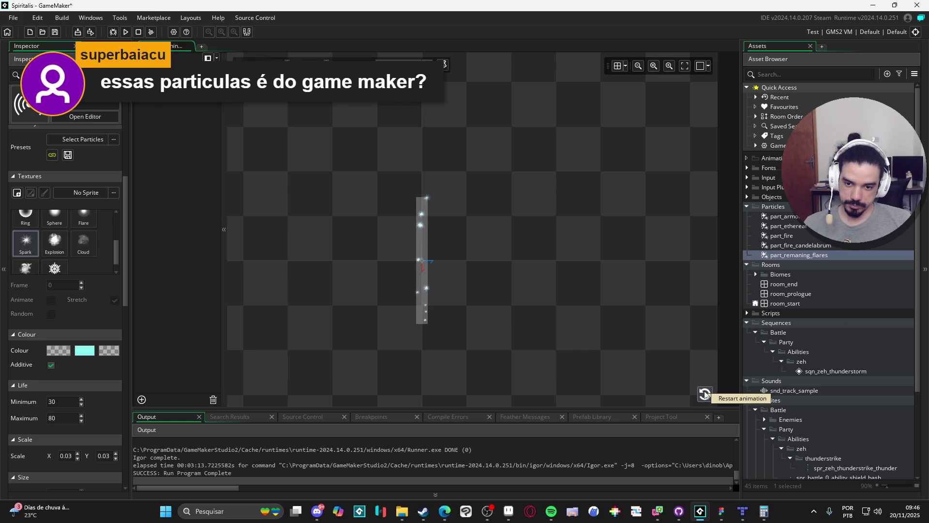
left_click(423, 293)
left_click_drag(423, 326, 432, 268)
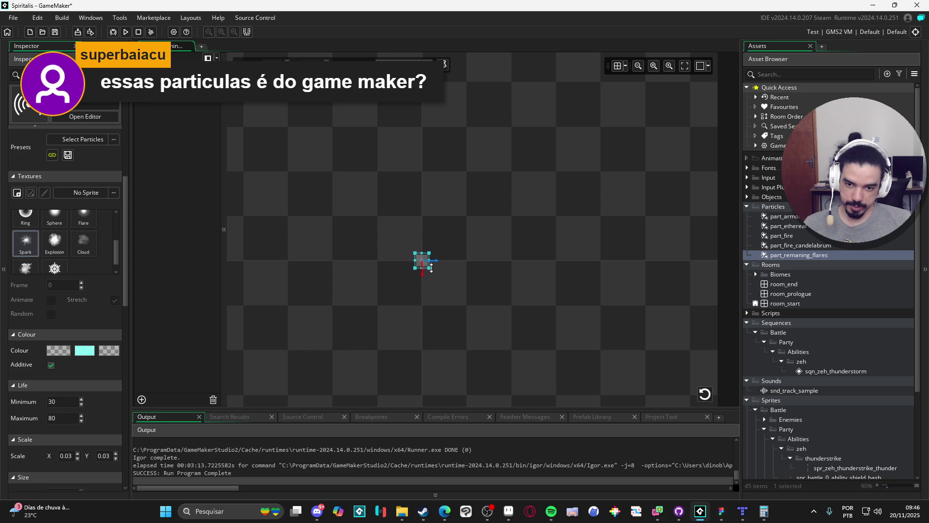
Set the emitter height to 4 and replay the spark preview
left_click(704, 393)
left_click(704, 394)
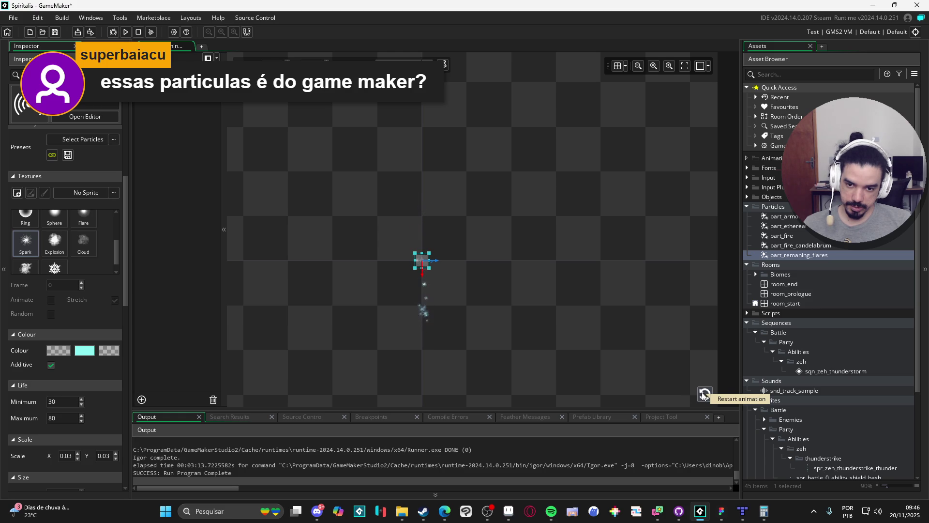
mouse_move(127, 277)
left_mouse_down()
mouse_move(149, 163)
mouse_move(143, 208)
left_mouse_up()
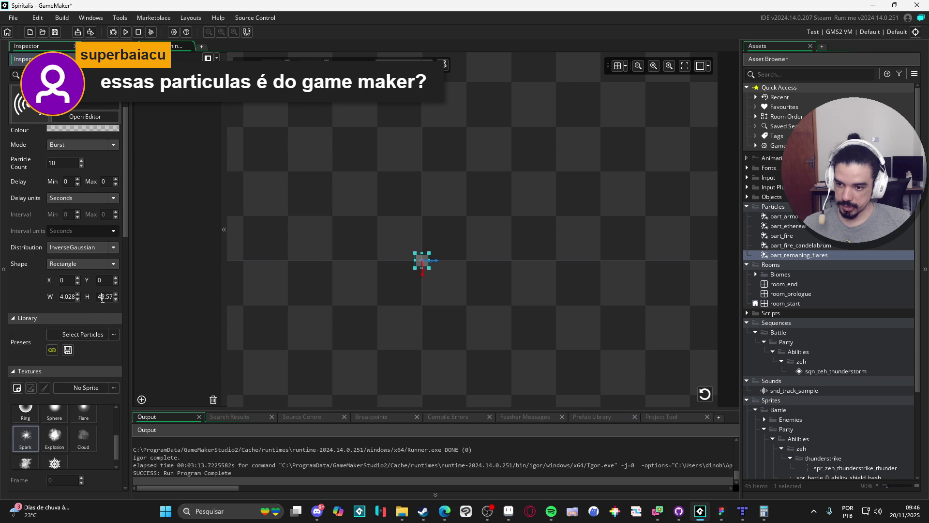
key("Tab")
type("4")
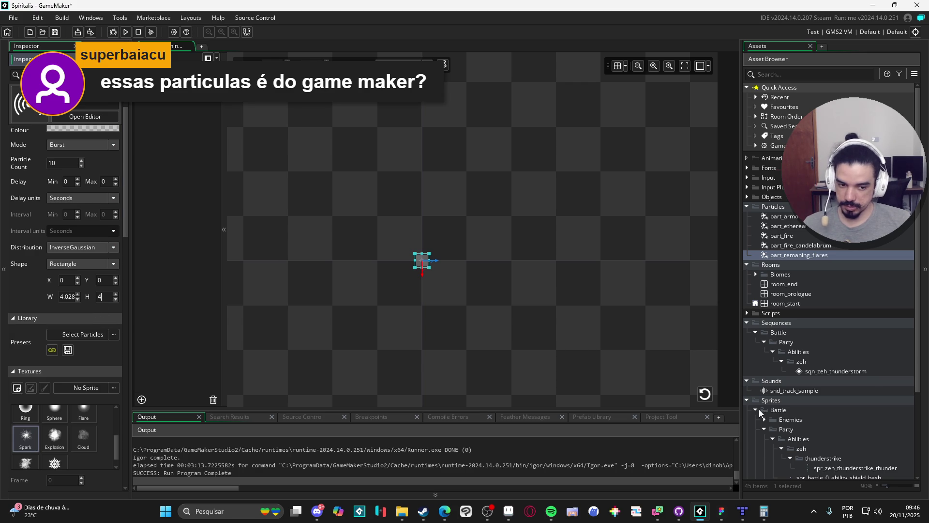
left_click(706, 400)
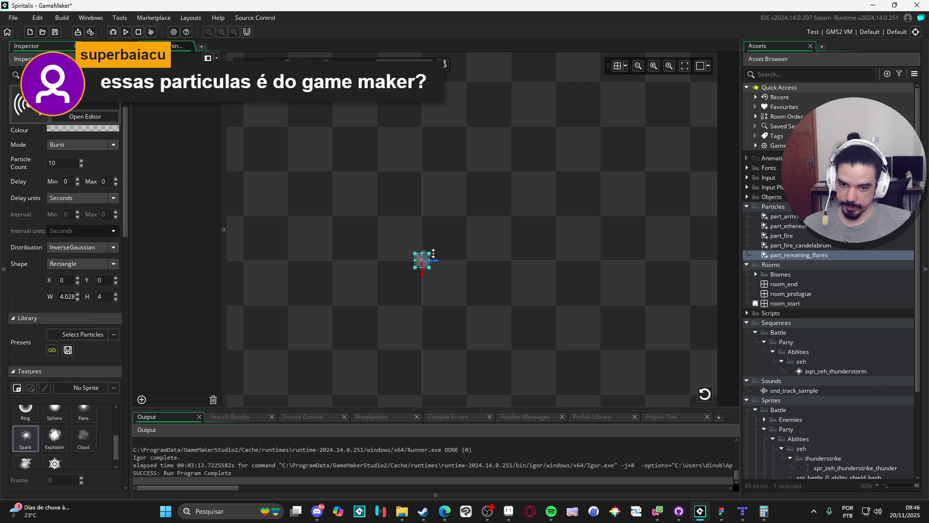
Stretch the emitter to 4.028 × 49.75, check the bursts, then open sqn_zeh_thunderstorm
left_click_drag(422, 252, 422, 225)
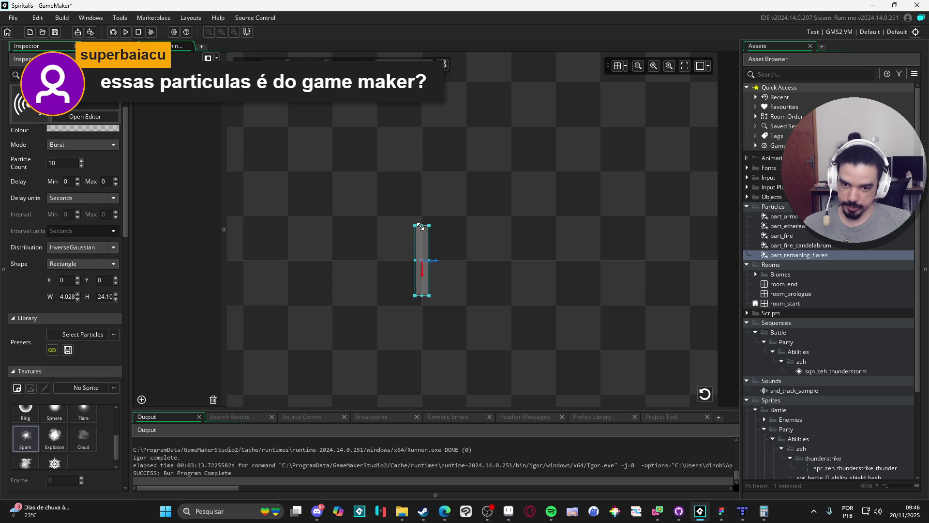
mouse_move(423, 224)
left_mouse_down()
mouse_move(424, 241)
mouse_move(461, 251)
left_mouse_up()
left_click(705, 401)
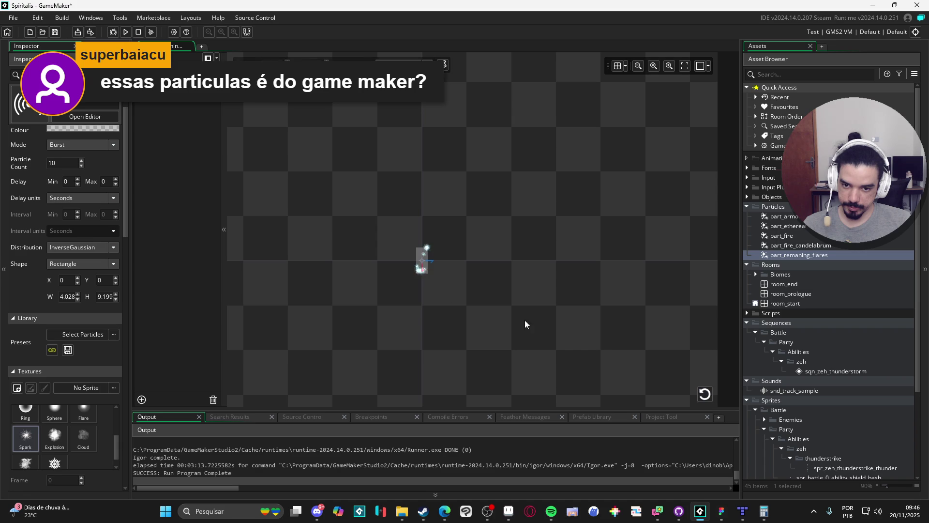
left_click_drag(423, 245, 423, 189)
left_click(706, 395)
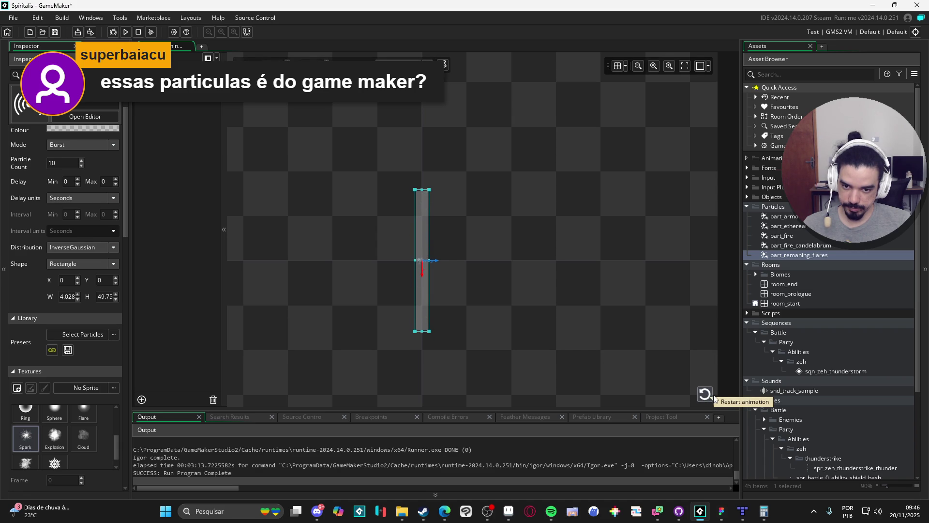
left_click(707, 400)
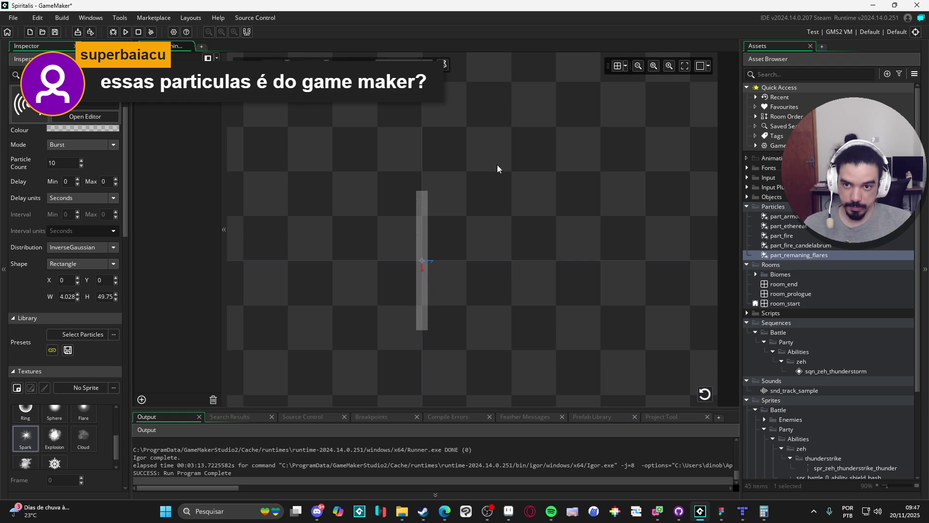
double_click(831, 371)
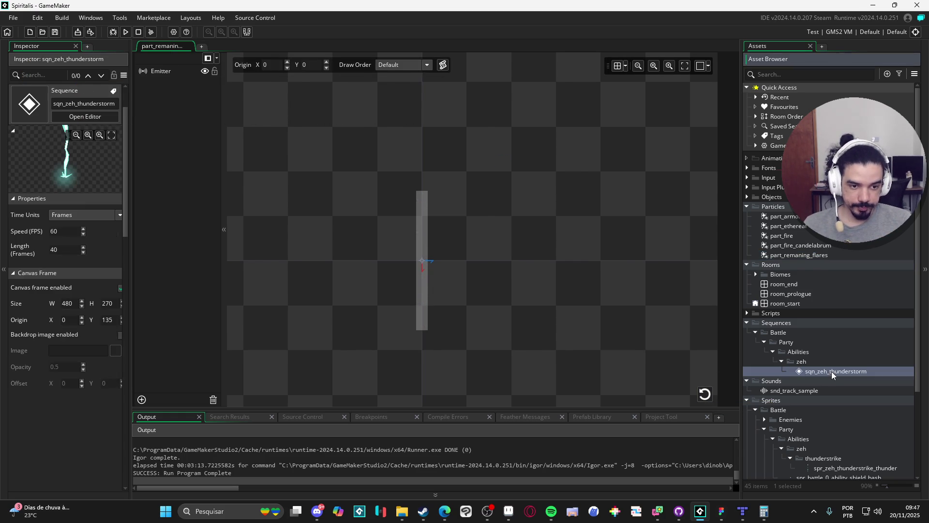
Add part_remaning_flares to the sequence, move it down to the lightning's base, and play it
mouse_move(818, 257)
left_mouse_down()
mouse_move(370, 233)
mouse_move(443, 164)
left_mouse_up()
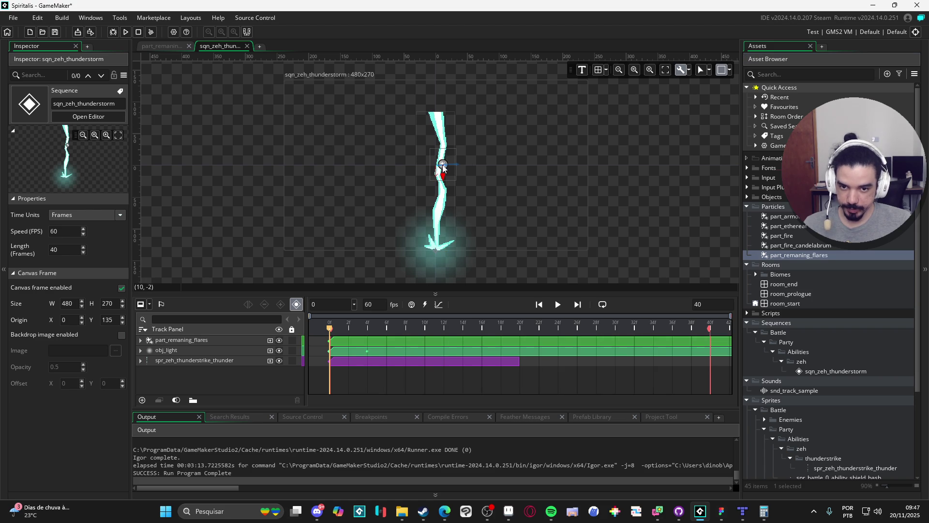
left_click(442, 201)
mouse_move(437, 212)
left_mouse_down()
mouse_move(439, 222)
mouse_move(451, 217)
left_mouse_up()
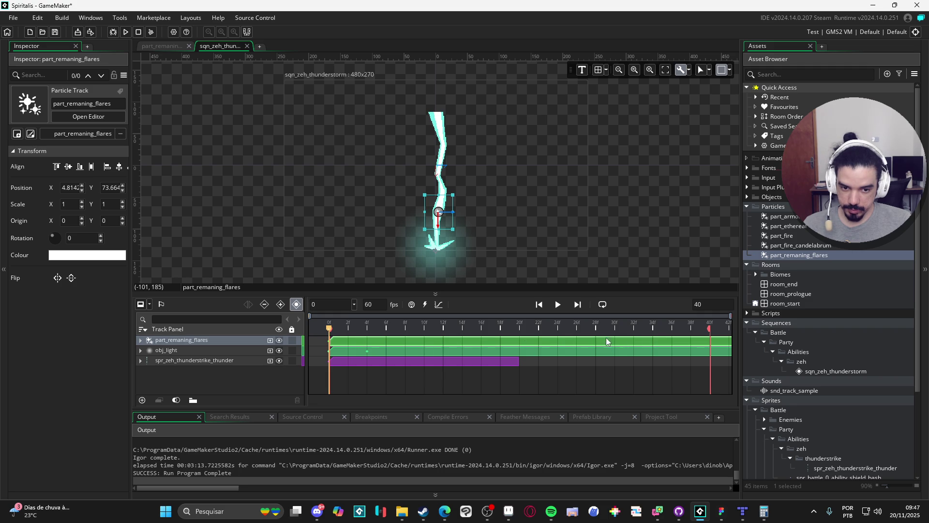
key("space")
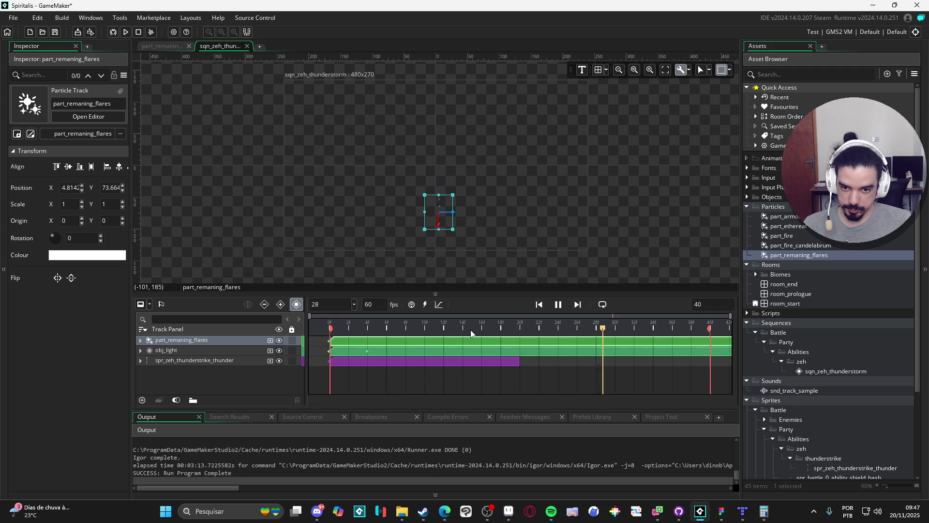
scroll(443, 233, "up", 2)
key("Home")
key("space")
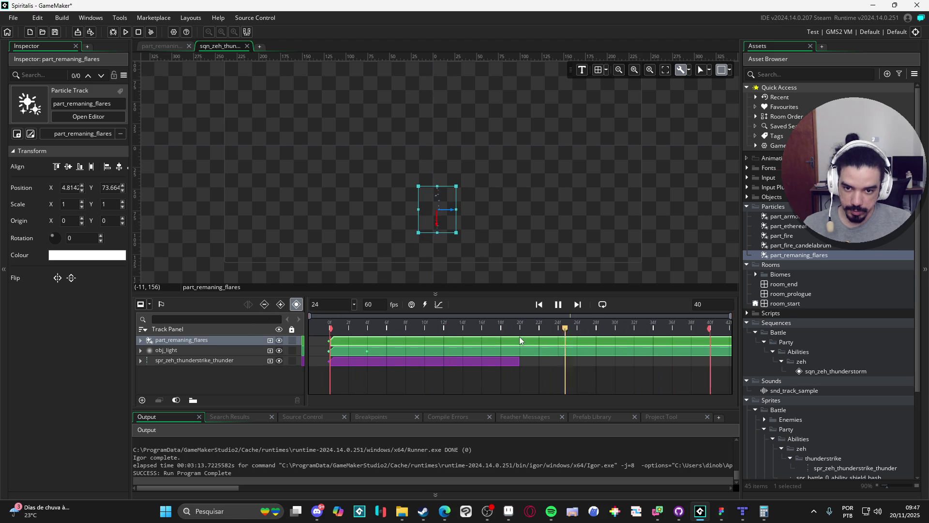
key("space")
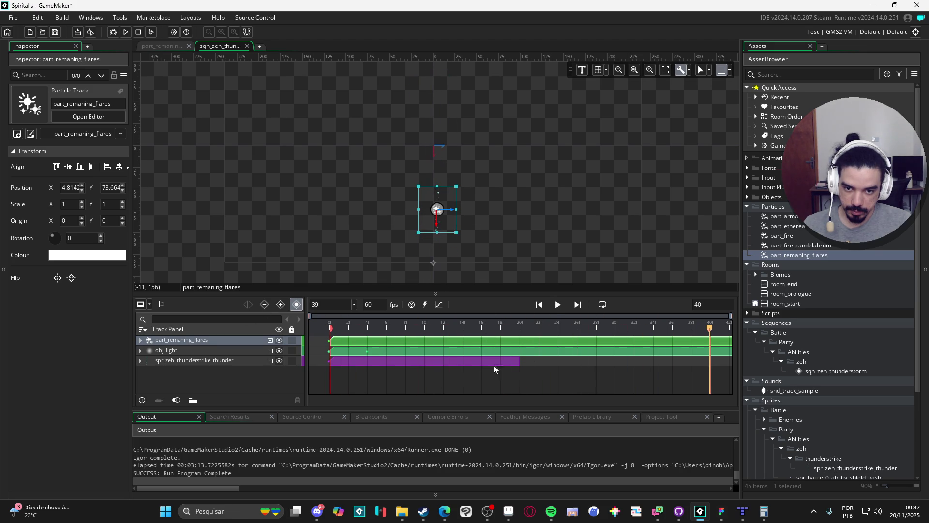
Trim the flares clip to run from frame 4 to about frame 33
left_click(362, 342)
mouse_move(332, 342)
left_mouse_down()
mouse_move(459, 343)
mouse_move(357, 348)
left_mouse_up()
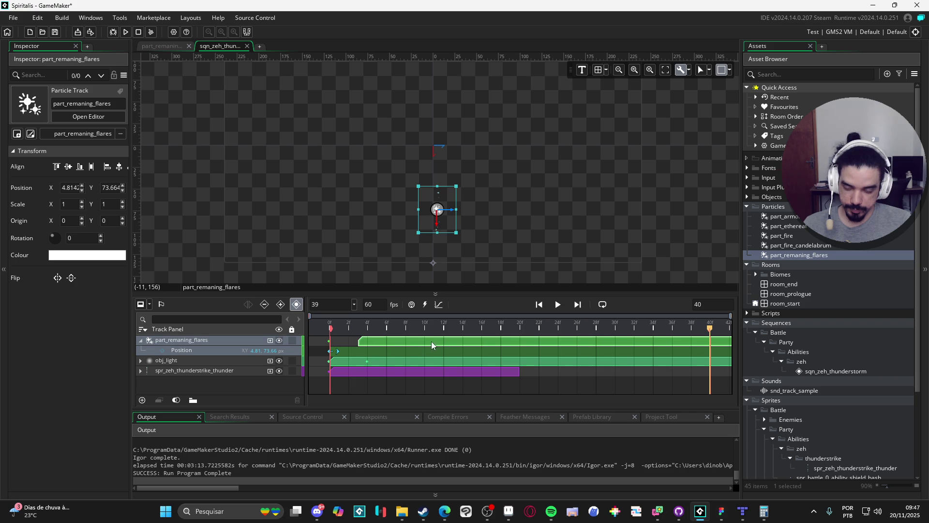
mouse_move(709, 344)
left_mouse_down()
mouse_move(646, 352)
mouse_move(382, 346)
mouse_move(644, 344)
mouse_move(626, 344)
left_mouse_up()
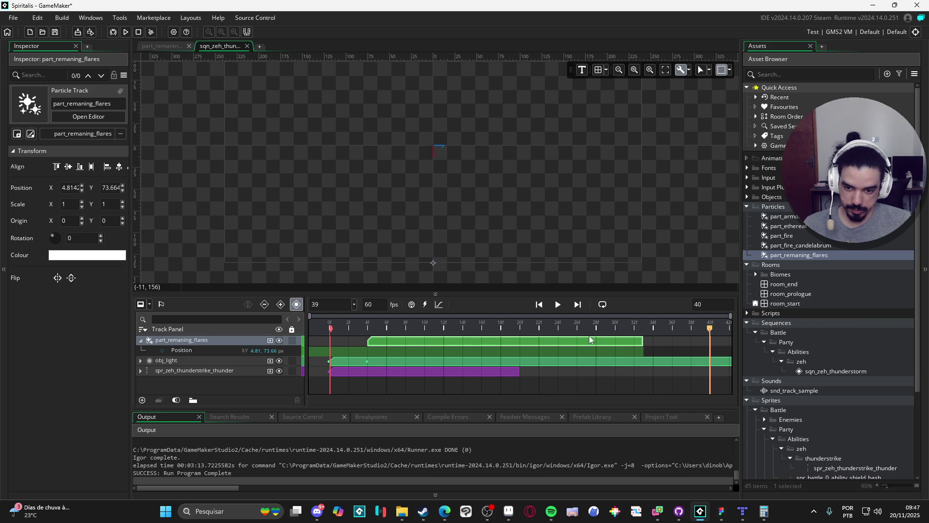
key("space")
key("space")
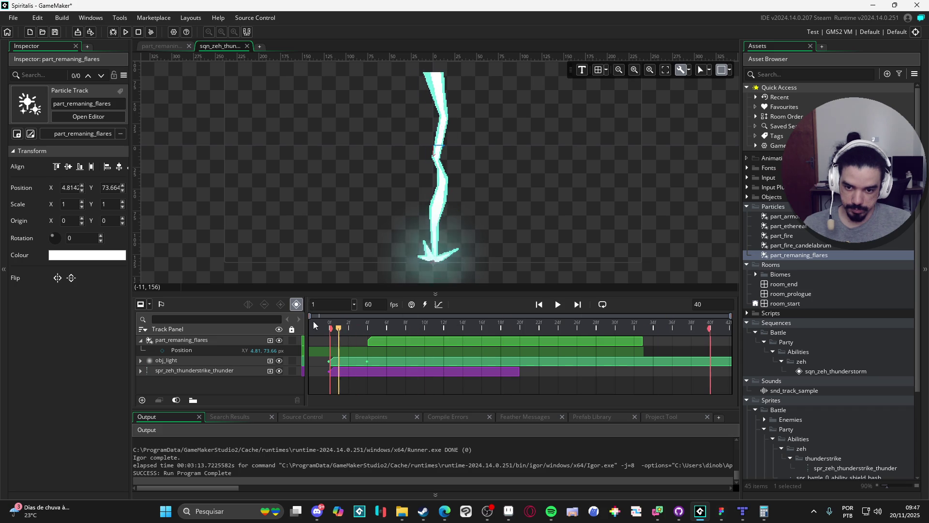
At frame 4, scale the flares up to about 177.69%
left_click(386, 328)
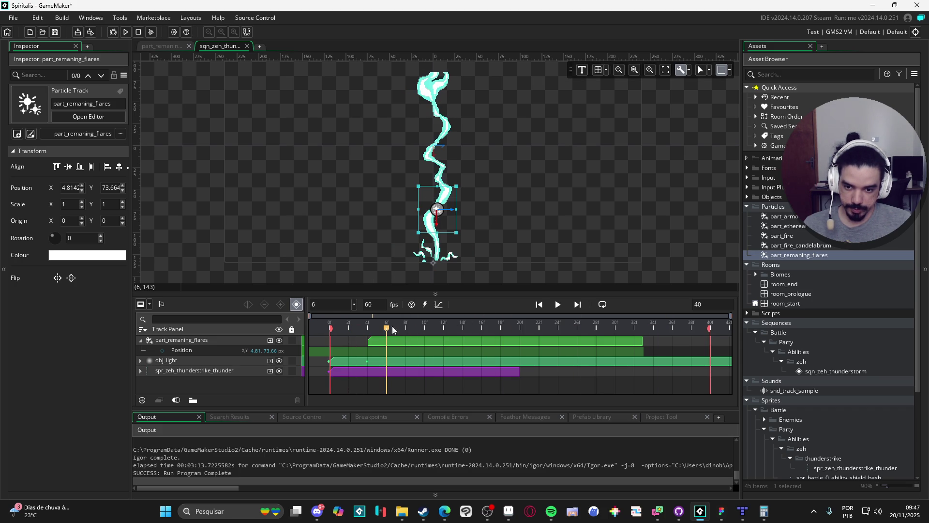
left_click(368, 330)
mouse_move(456, 185)
left_mouse_down()
mouse_move(476, 159)
mouse_move(452, 200)
left_mouse_up()
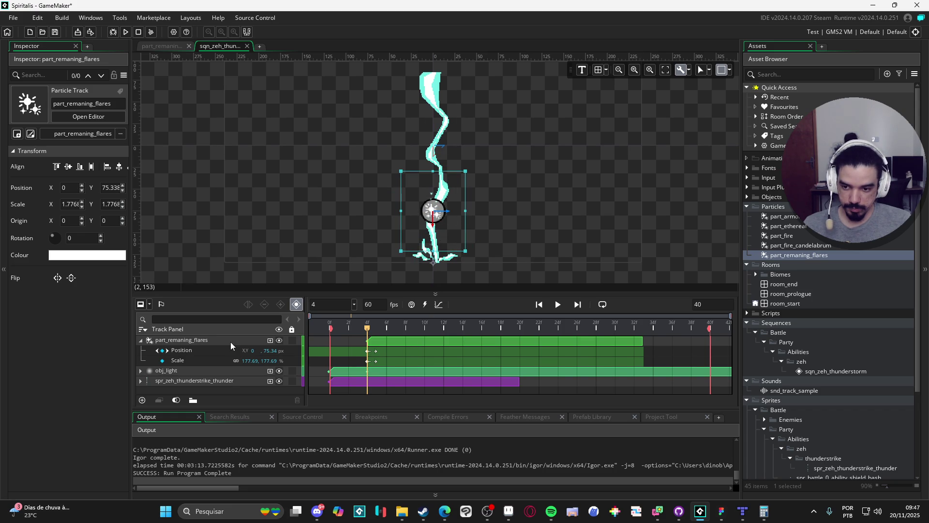
left_click(140, 340)
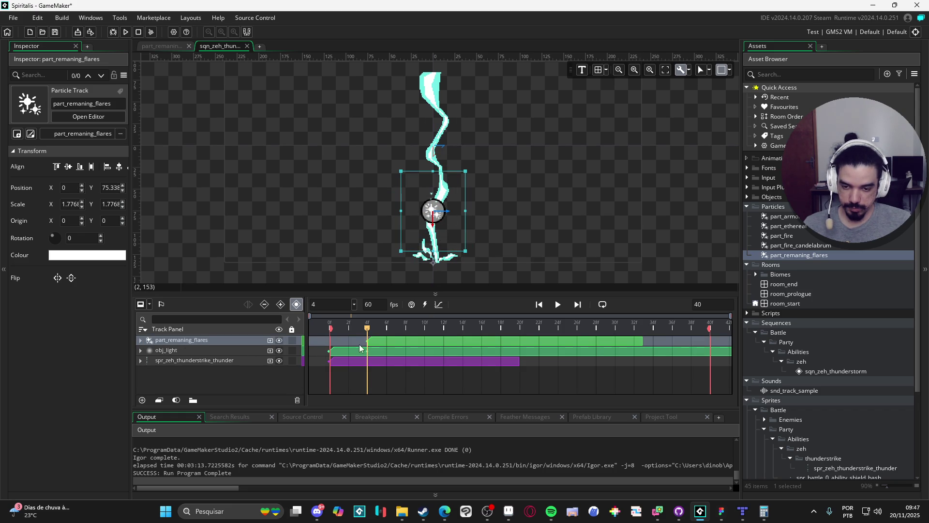
key("ctrl+d")
left_click(379, 348)
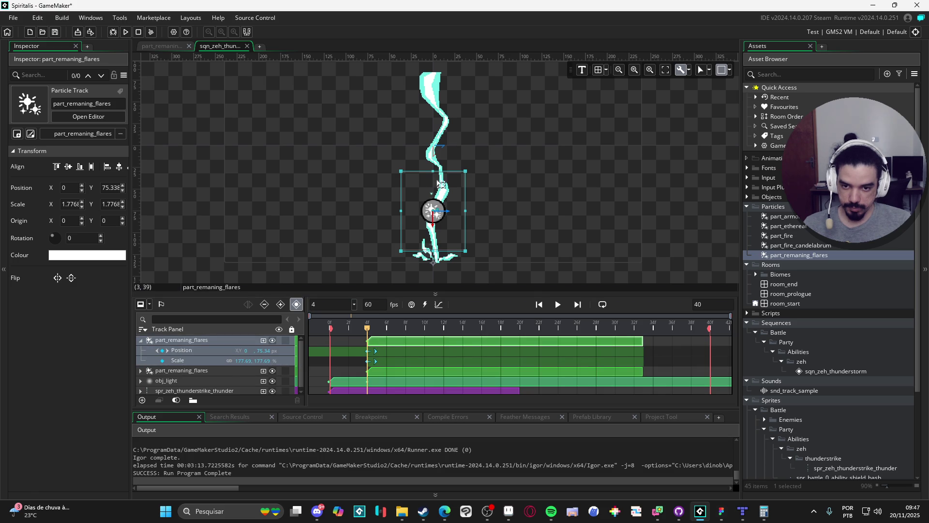
left_click_drag(437, 227, 437, 124)
key("Return")
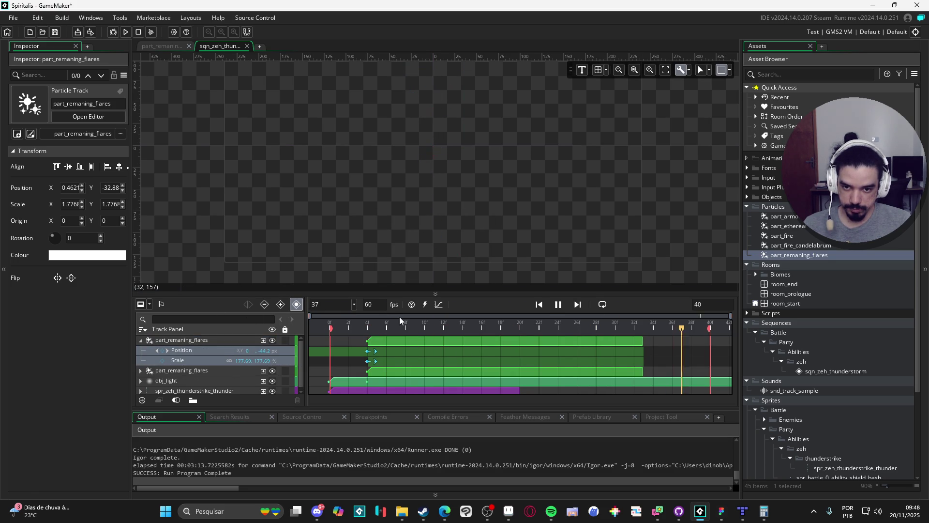
left_click(642, 345)
left_click(638, 344)
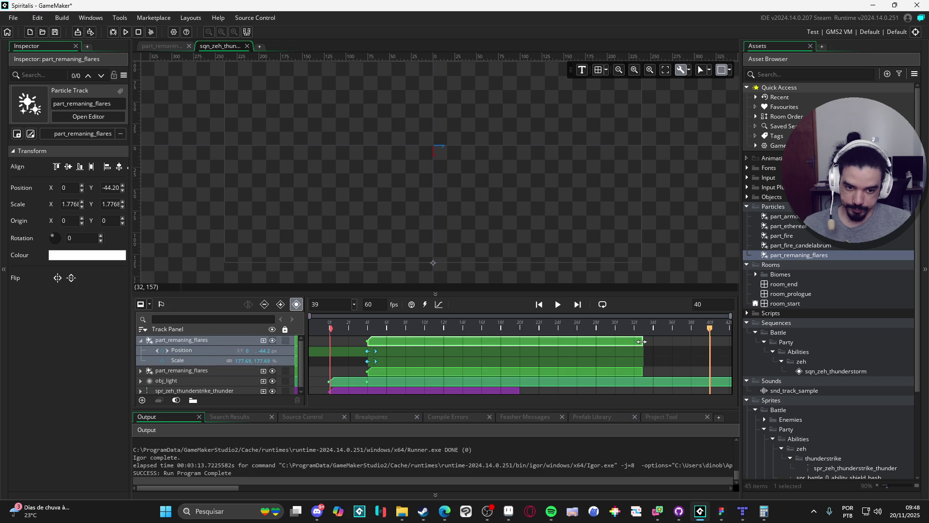
left_click_drag(642, 342, 710, 342)
left_click(644, 372)
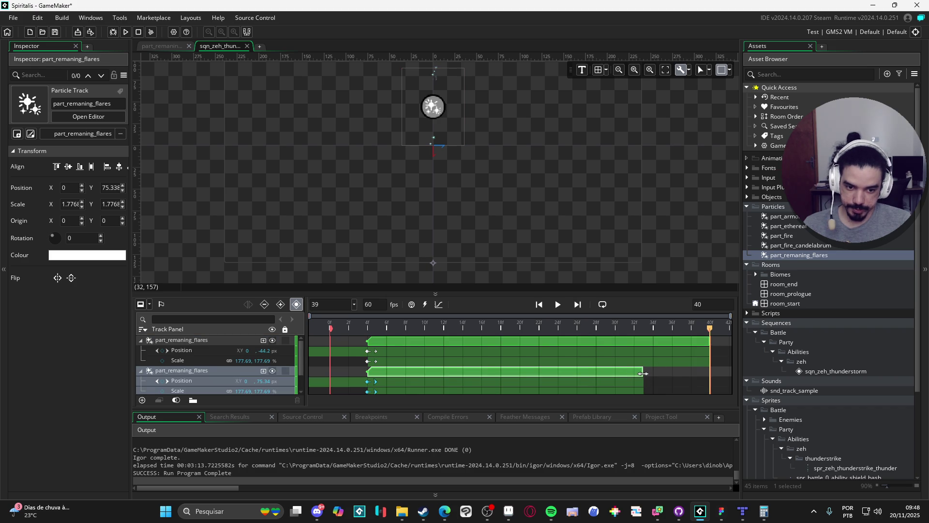
left_click_drag(642, 374, 711, 373)
key("space")
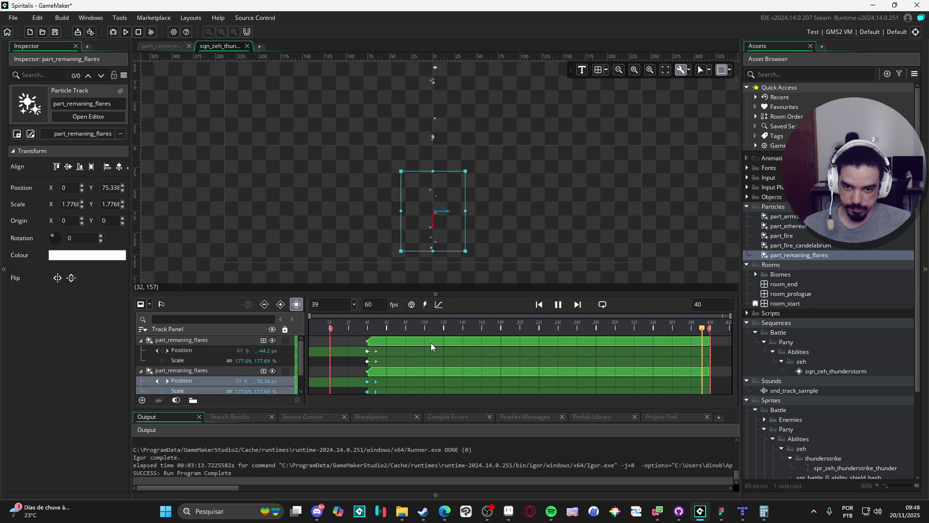
key("space")
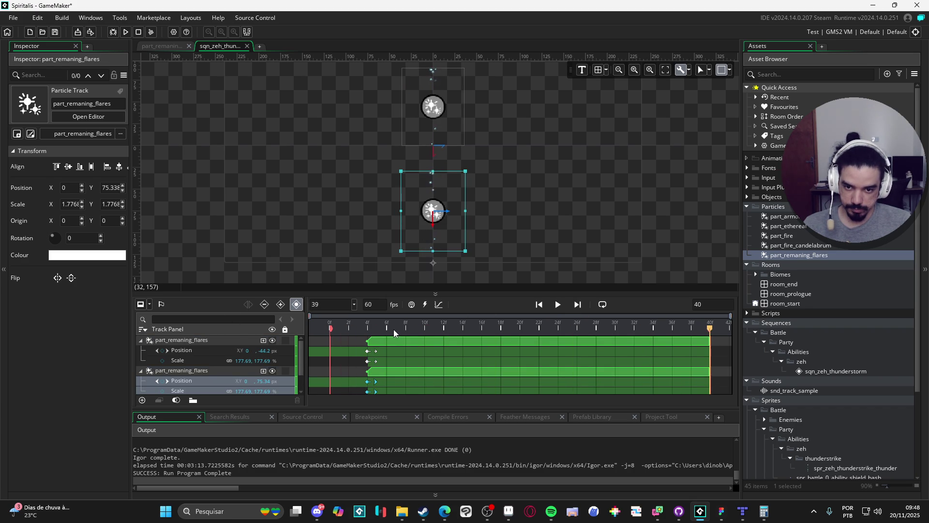
key("space")
left_click(559, 305)
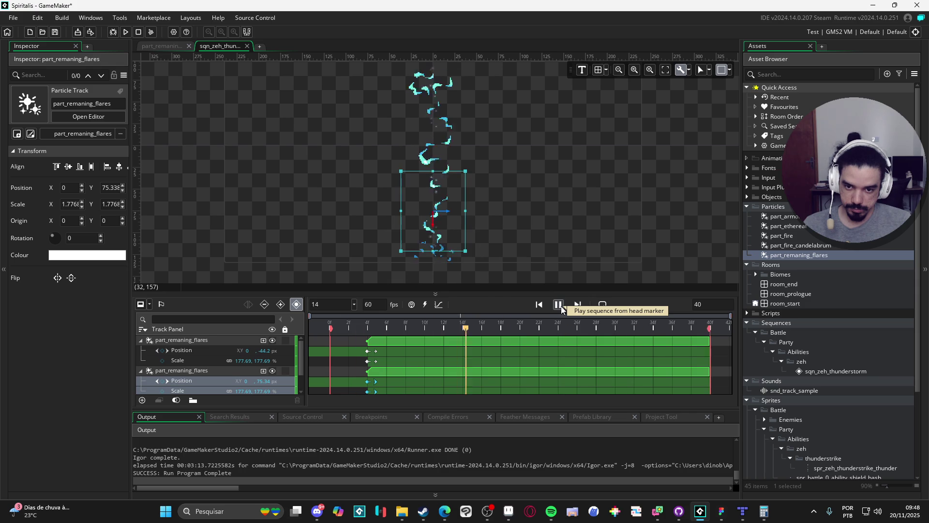
left_click(560, 306)
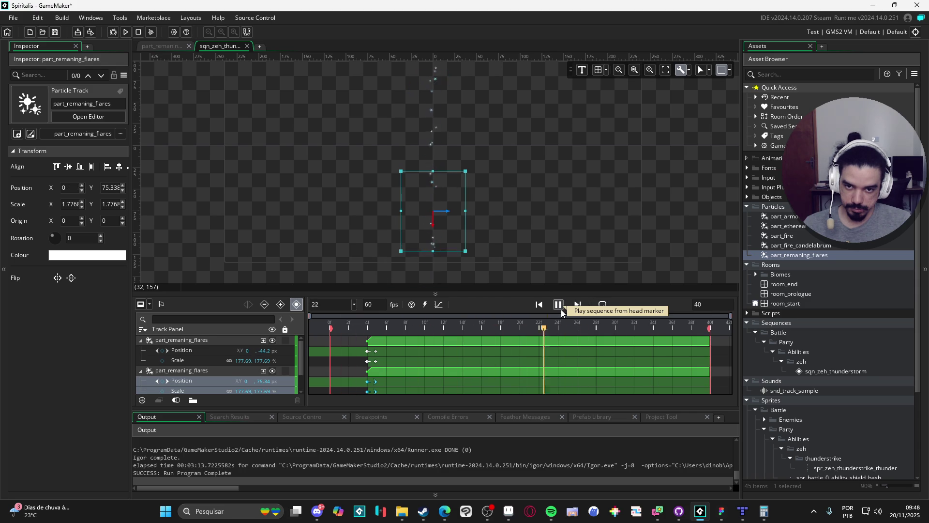
left_click(559, 305)
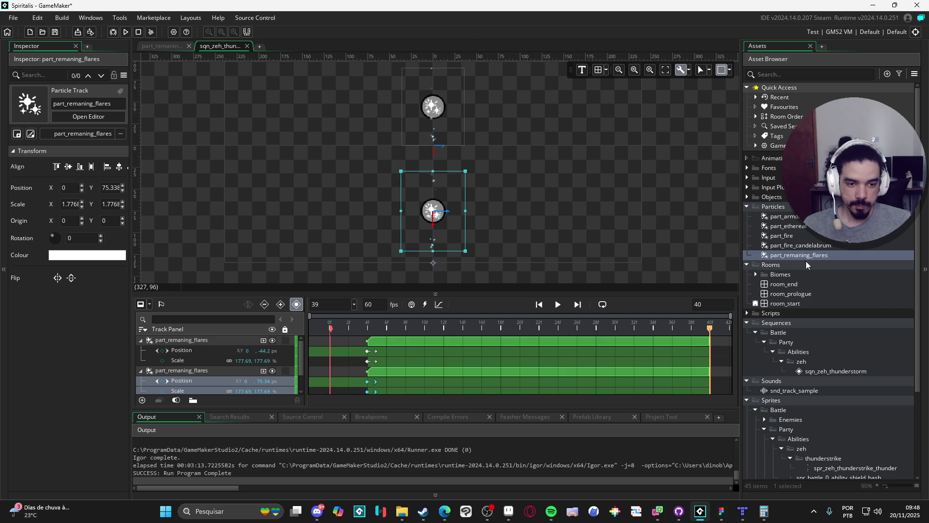
left_click_drag(830, 257, 830, 261)
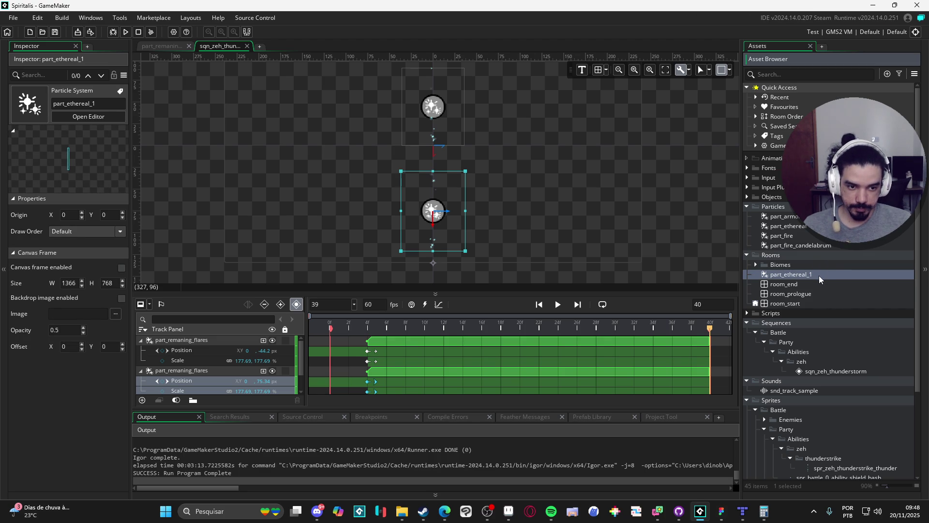
Move part_remaning_flares back into Particles and open it in the particle editor
left_click_drag(822, 278, 826, 248)
double_click(809, 257)
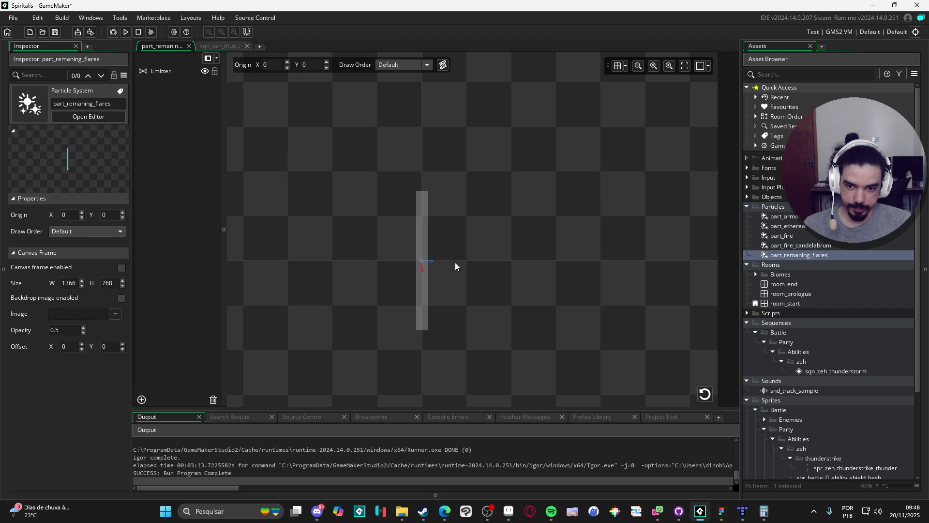
left_click(429, 265)
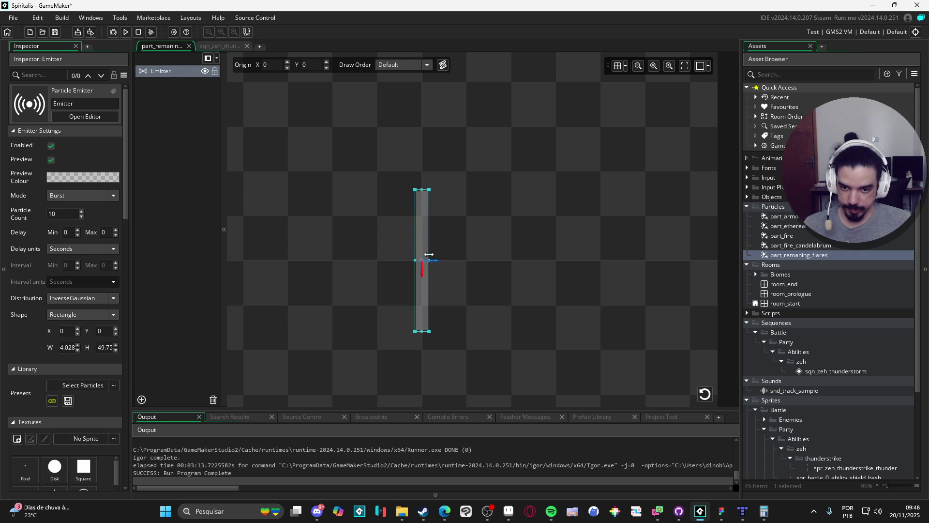
Widen the flare emitter to 18.93 × 49.75, replay it, and return to the sequence
left_click(439, 193)
left_click(429, 206)
left_click(446, 200)
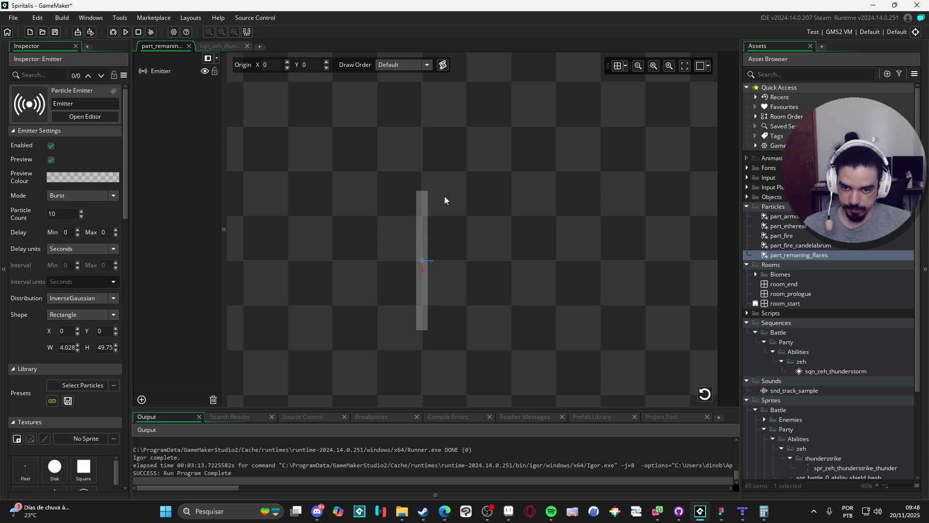
left_click(429, 210)
left_click_drag(428, 209, 450, 208)
left_click(705, 394)
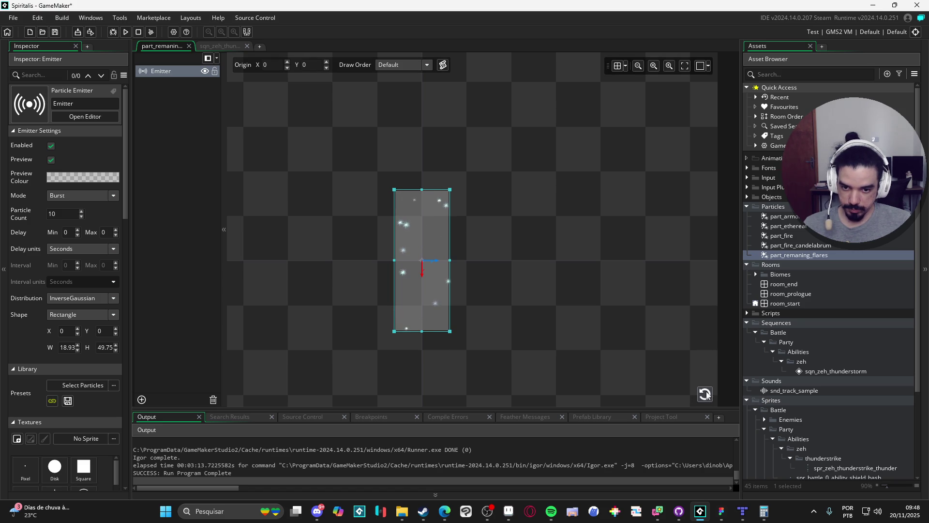
left_click(706, 394)
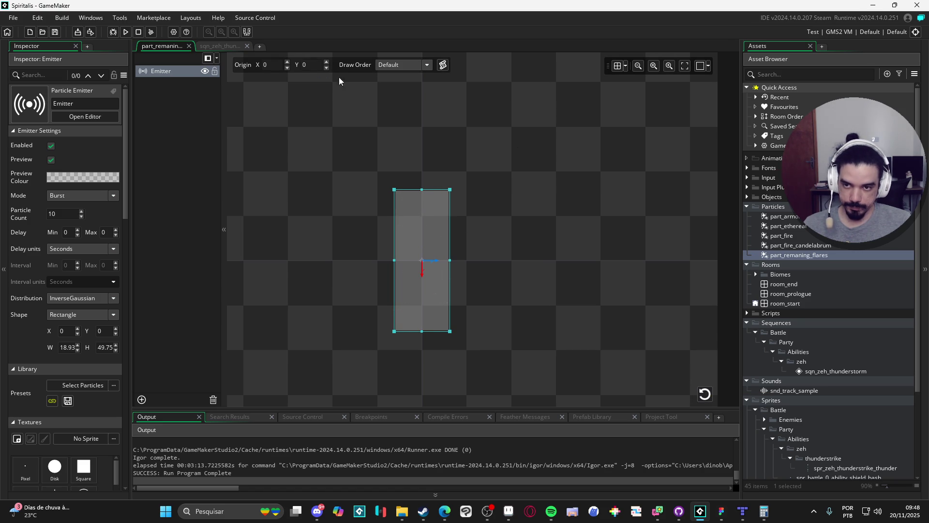
left_click(223, 47)
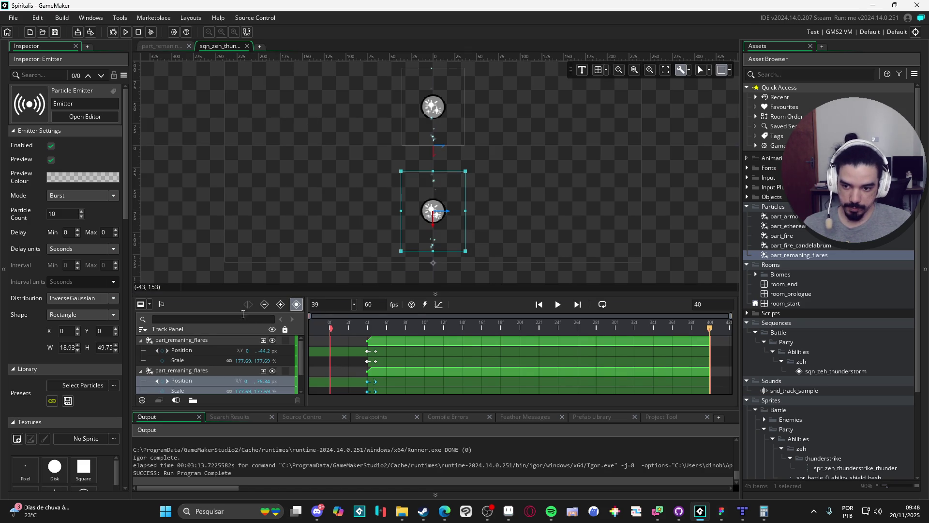
Set the sequence length to 120 frames and stretch both flare clips to 120f
left_click_drag(376, 320, 303, 323)
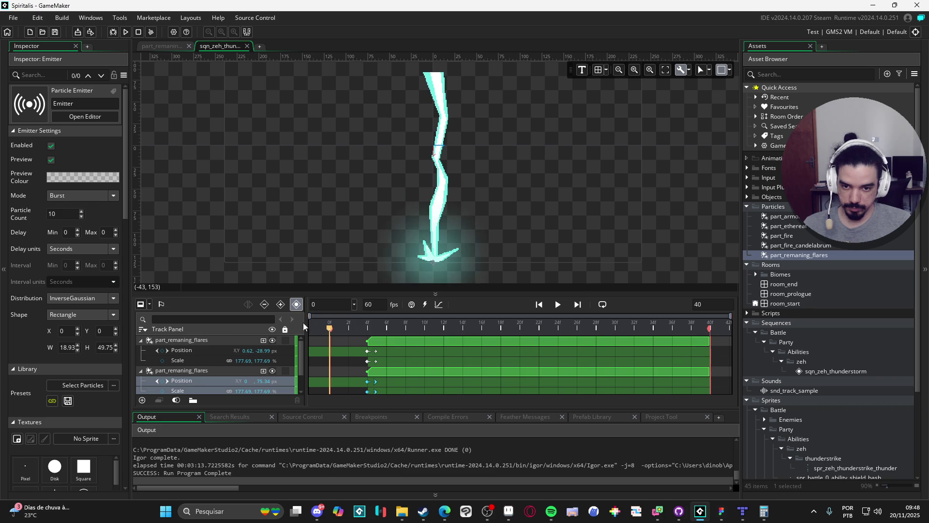
left_click(559, 307)
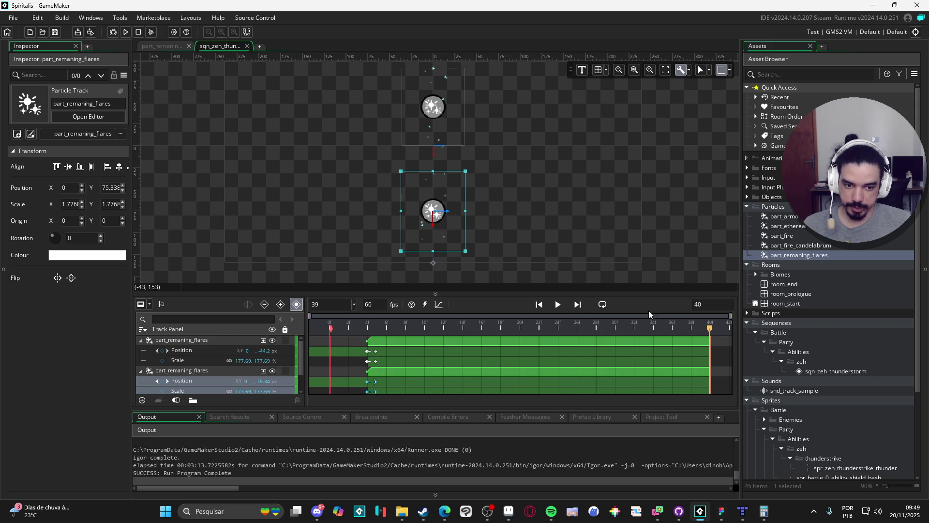
type("120")
key("Return")
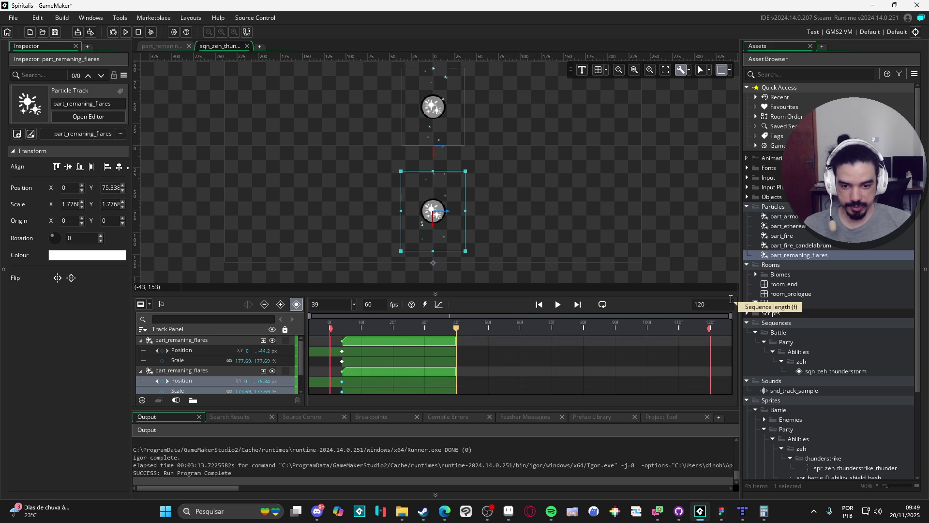
left_click_drag(457, 342, 710, 345)
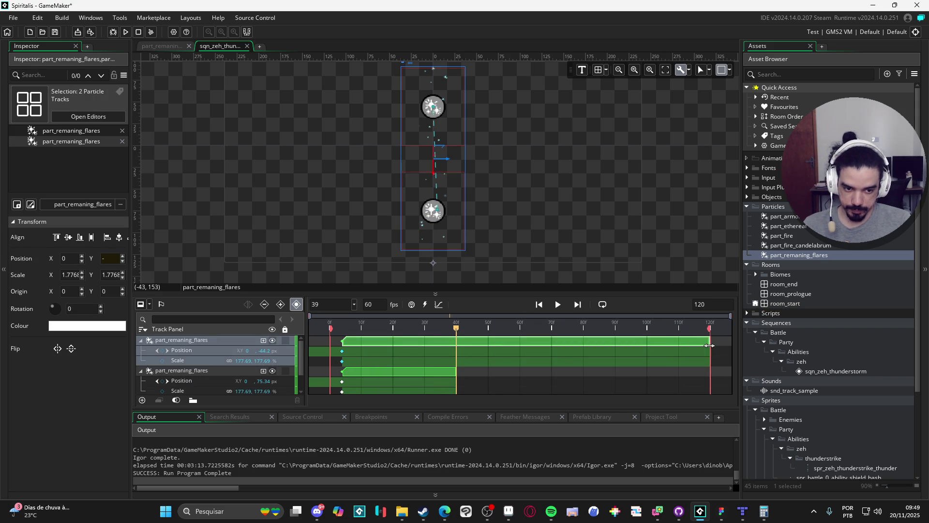
left_click(443, 373)
left_click_drag(456, 372, 710, 369)
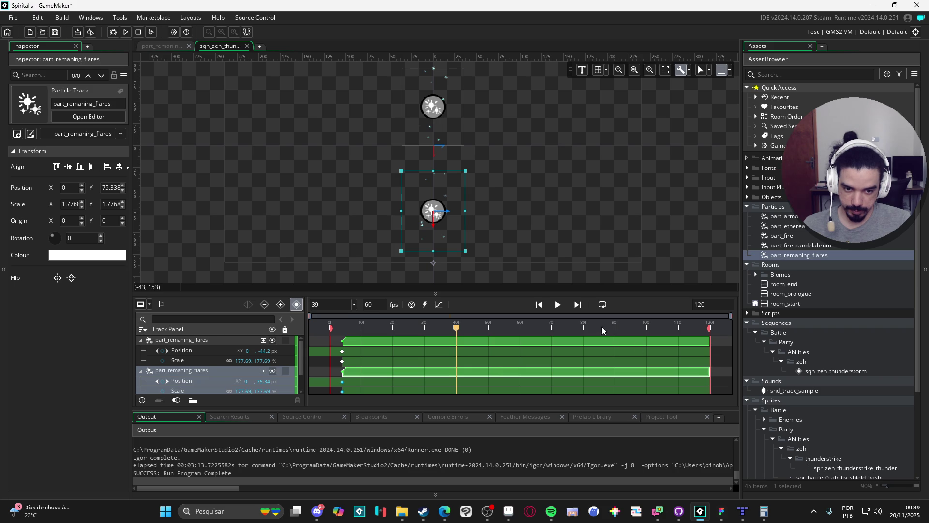
Play the sequence back, then cut its length to 90 frames
key("space")
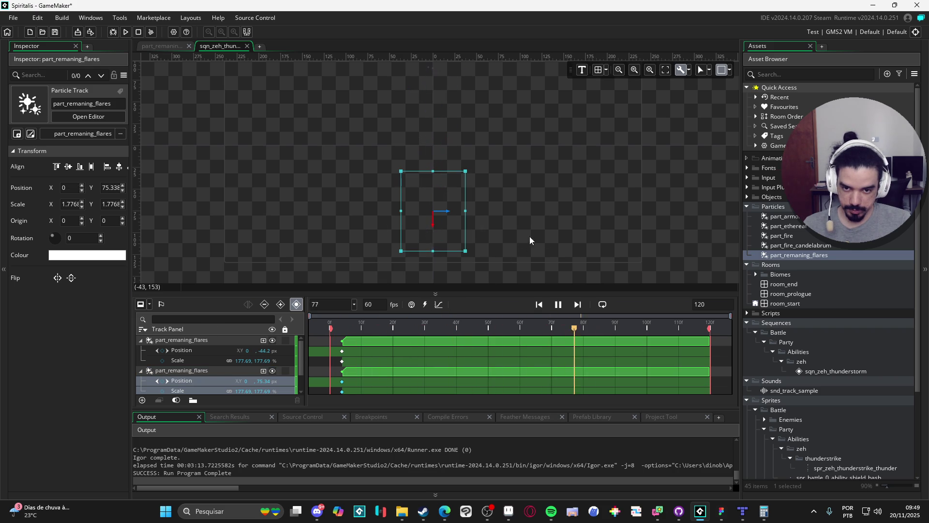
mouse_move(602, 328)
left_mouse_down()
mouse_move(391, 329)
mouse_move(559, 337)
mouse_move(331, 330)
left_mouse_up()
key("space")
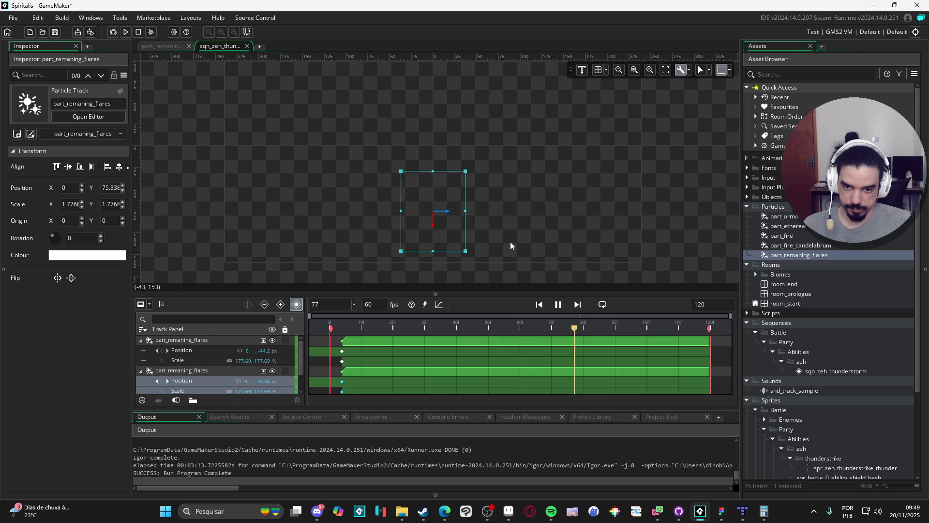
key("space")
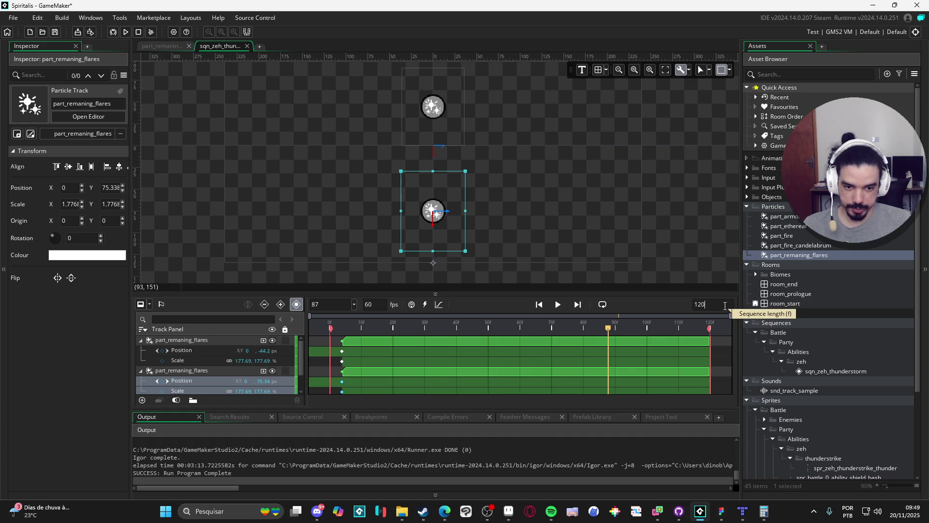
type("90")
key("Return")
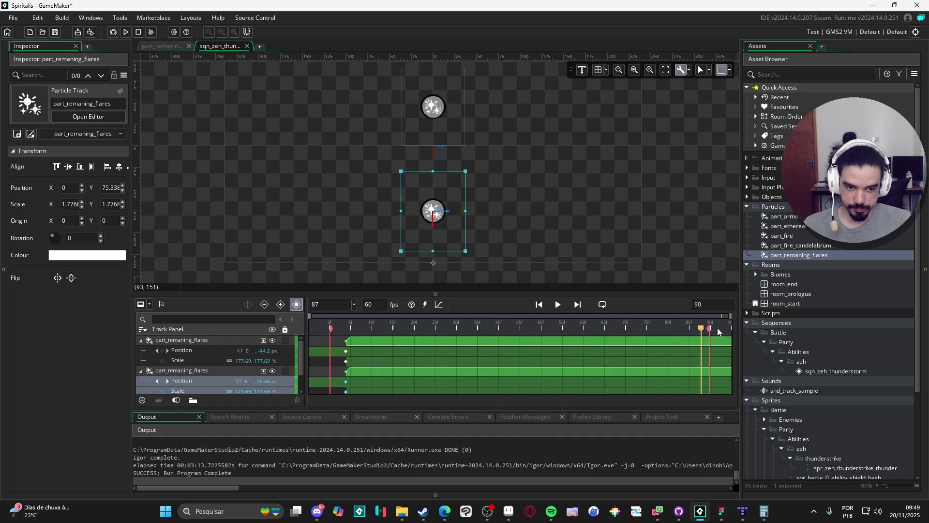
left_click(725, 345, "ctrl")
Stretch both flare clips out toward the 90f end of the sequence
left_click(725, 341, "ctrl")
left_click(725, 341, "ctrl")
left_click(495, 323)
key("space")
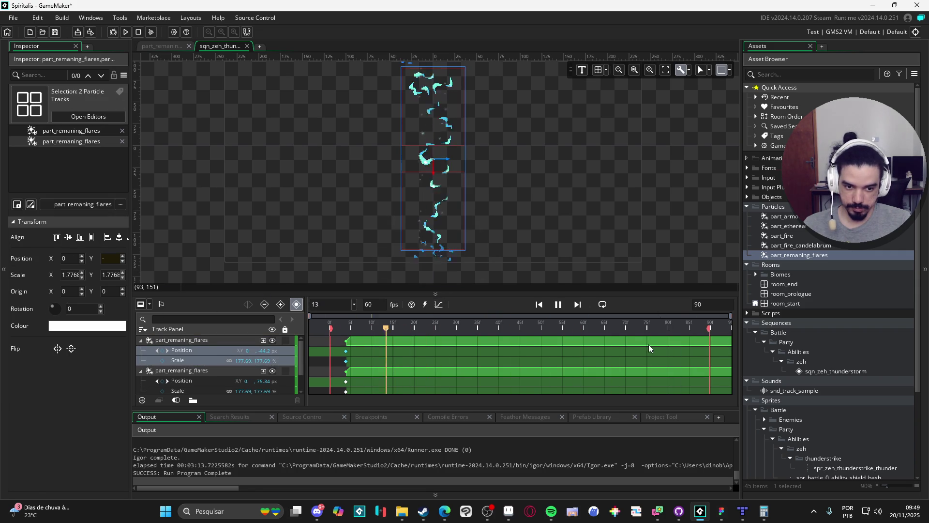
mouse_move(650, 341)
left_mouse_down()
mouse_move(451, 348)
mouse_move(673, 341)
mouse_move(633, 345)
left_mouse_up()
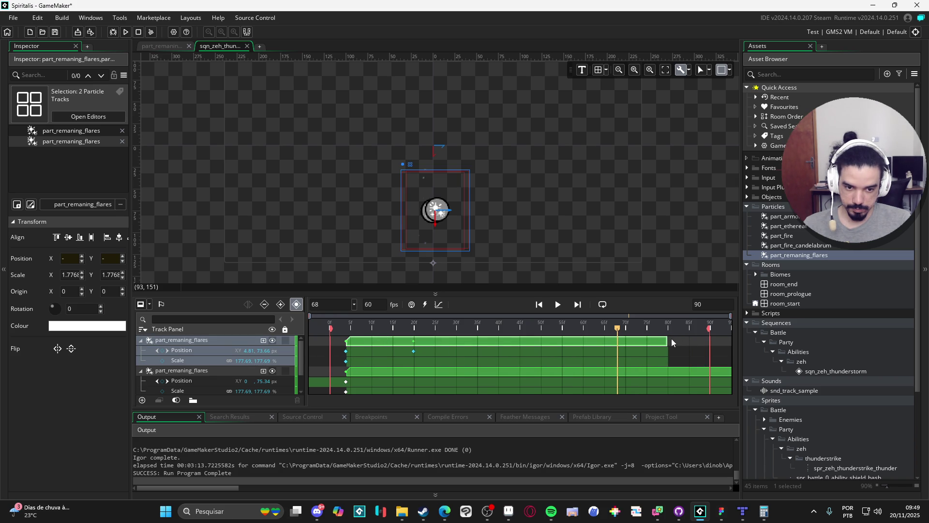
left_click_drag(666, 341, 710, 340)
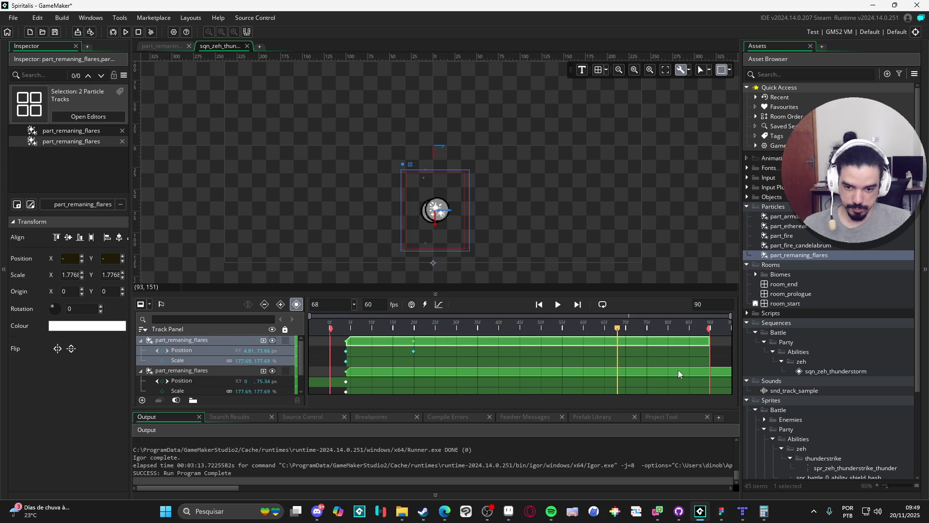
left_click_drag(679, 371, 445, 393)
left_click(606, 374)
mouse_move(602, 372)
left_mouse_down()
mouse_move(435, 387)
mouse_move(639, 357)
mouse_move(618, 357)
mouse_move(701, 374)
left_mouse_up()
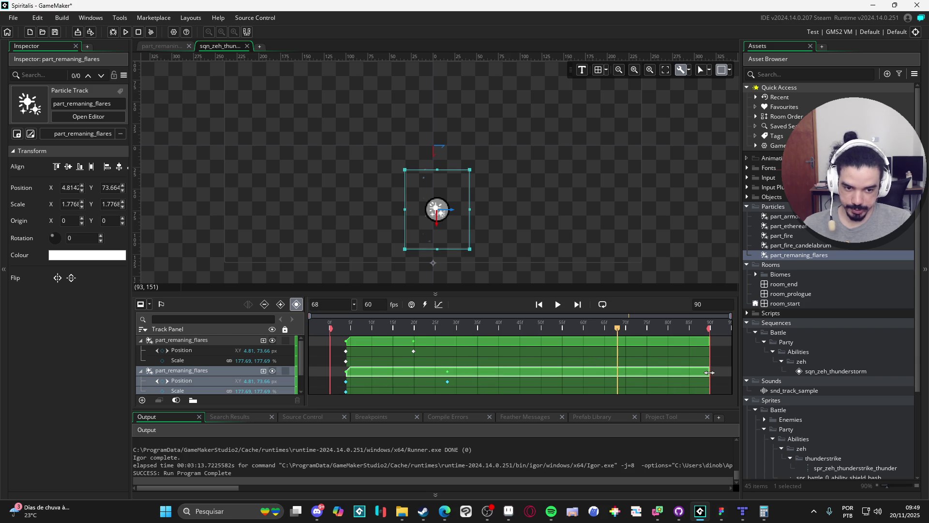
Collapse the two flare tracks and play the sequence back
left_click(141, 372)
left_click(141, 341)
key("space")
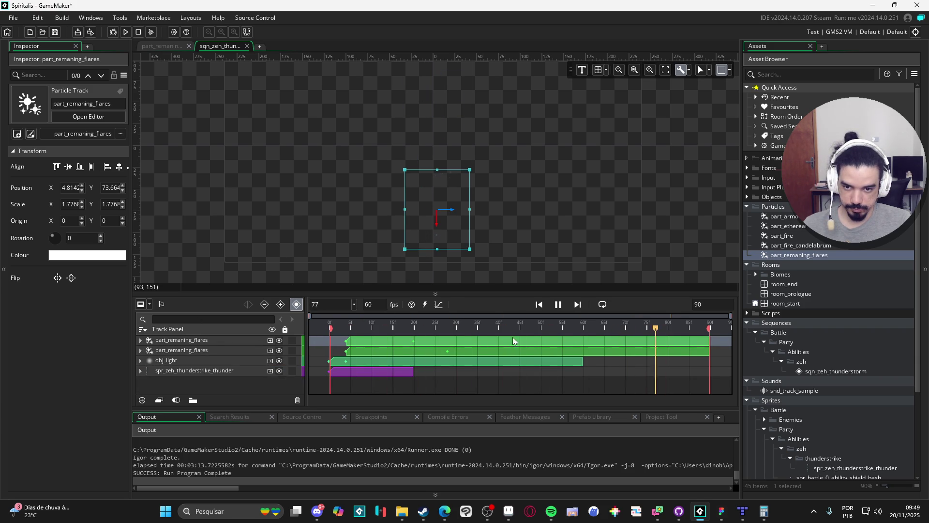
key("space")
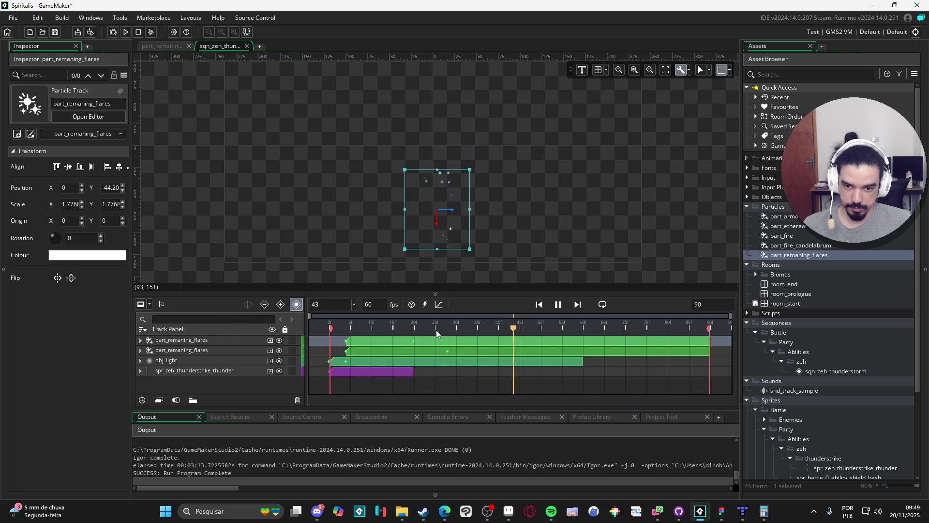
key("space")
Expand both flare tracks' properties to reveal their keyframes
double_click(364, 342)
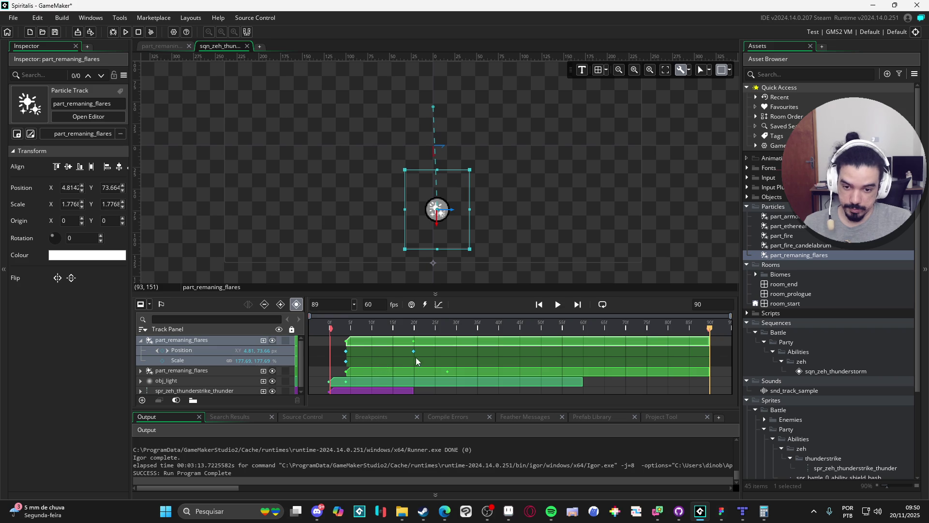
double_click(397, 378)
left_click(394, 345)
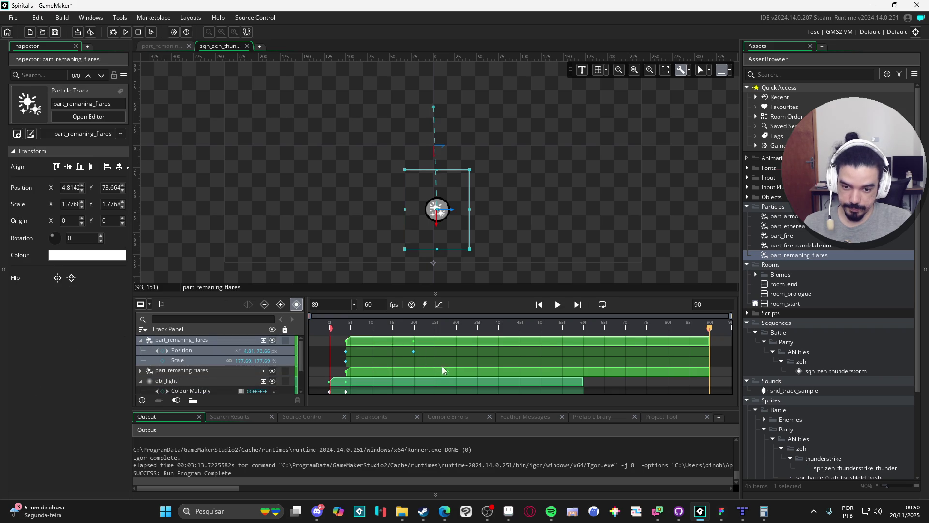
double_click(446, 373)
scroll(429, 383, "down", 2)
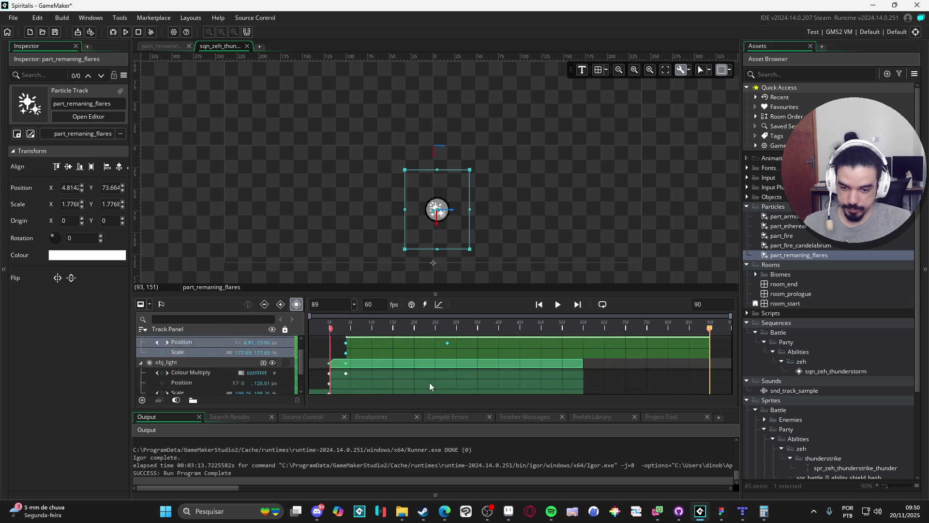
scroll(435, 376, "up", 2)
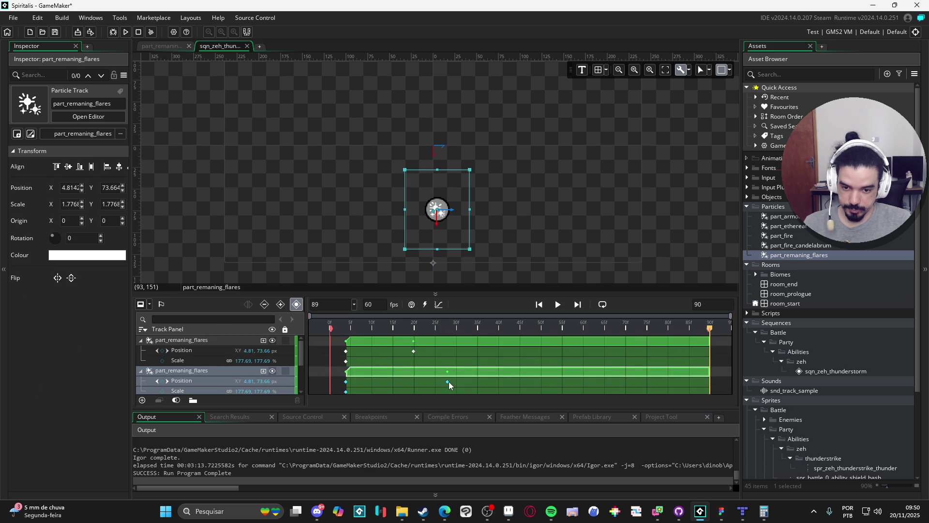
Delete the 20f Position keyframes on both flare tracks
left_click(415, 350)
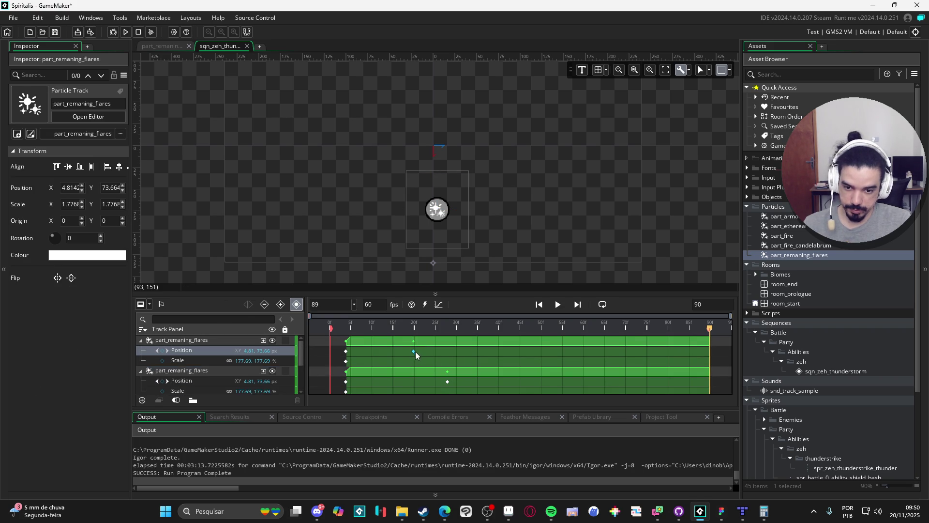
key("Delete")
left_click(448, 382)
key("Delete")
left_click(413, 322)
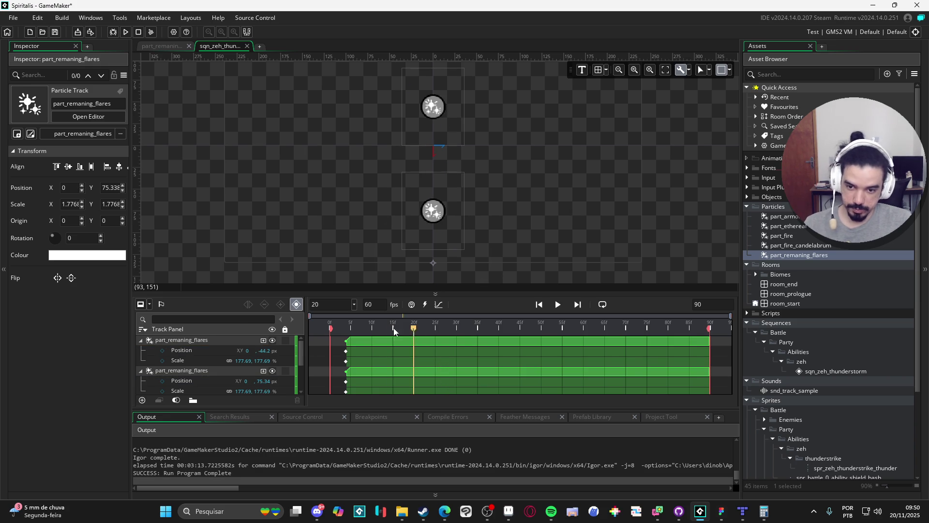
left_click(327, 322)
key("space")
left_click(418, 323)
left_click(330, 323)
key("space")
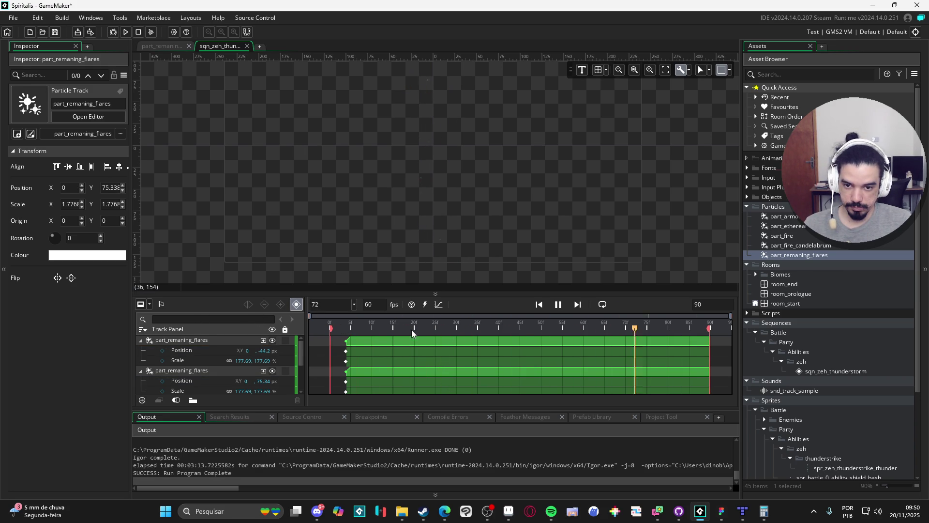
key("space")
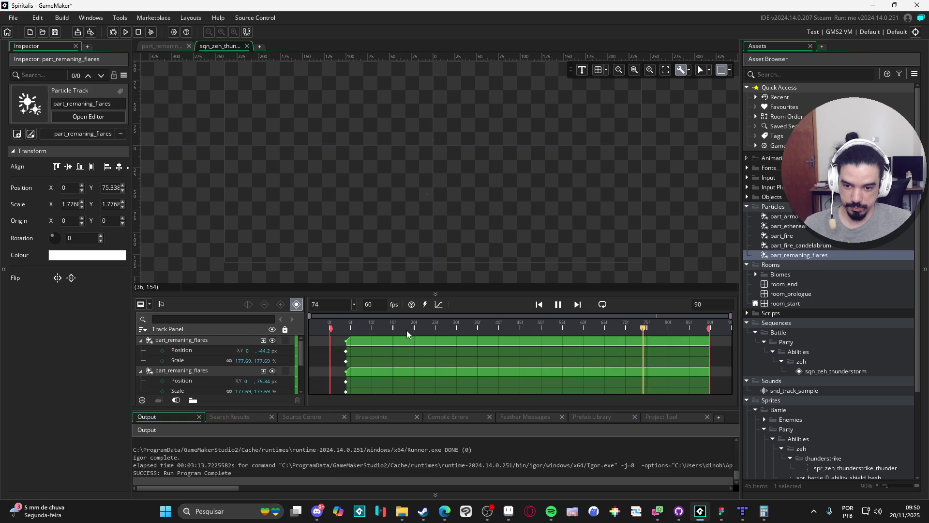
key("space")
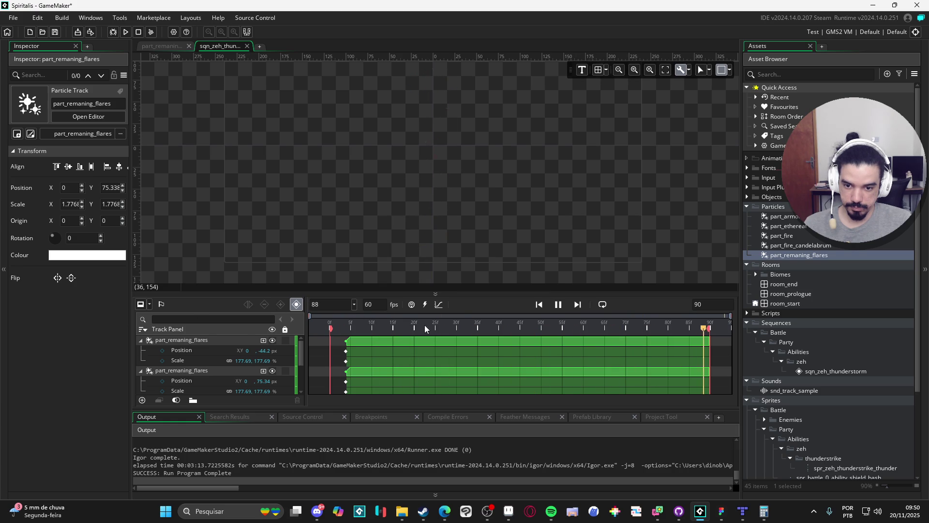
key("space")
key("space")
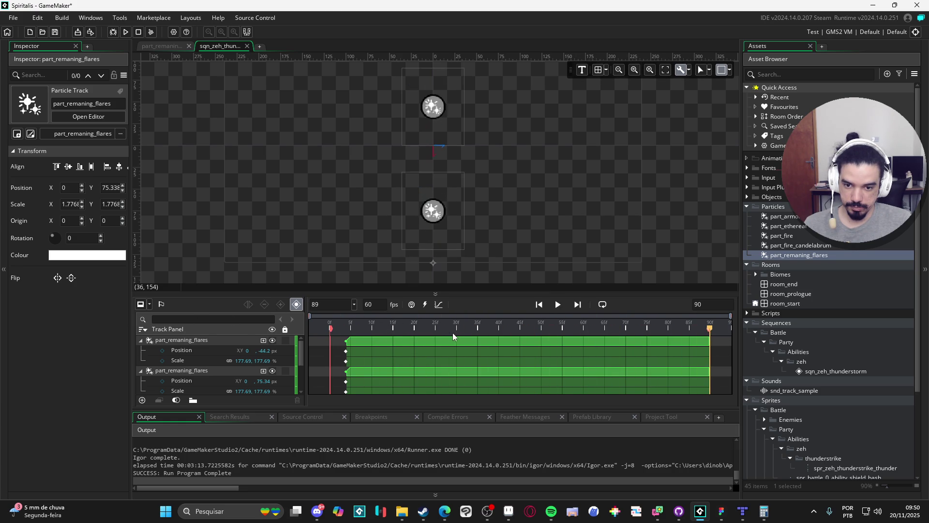
key("space")
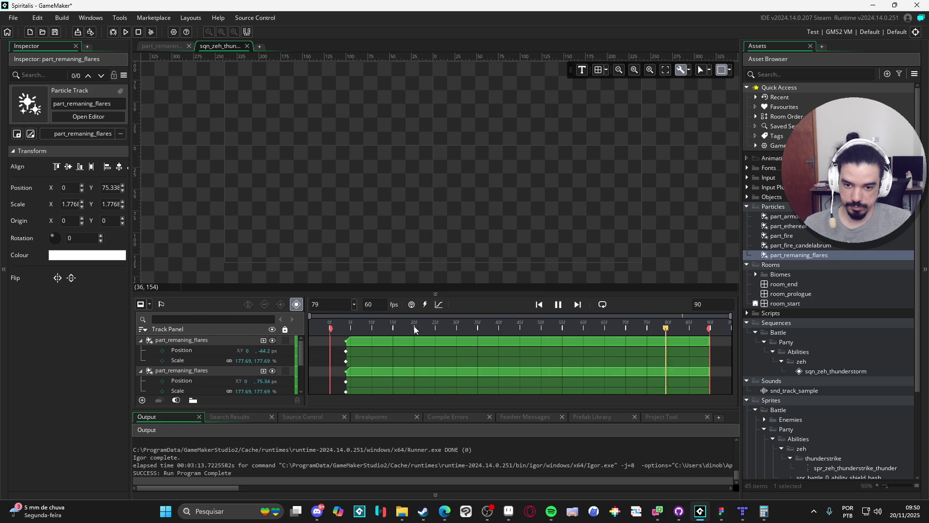
key("space")
scroll(431, 266, "down", 2)
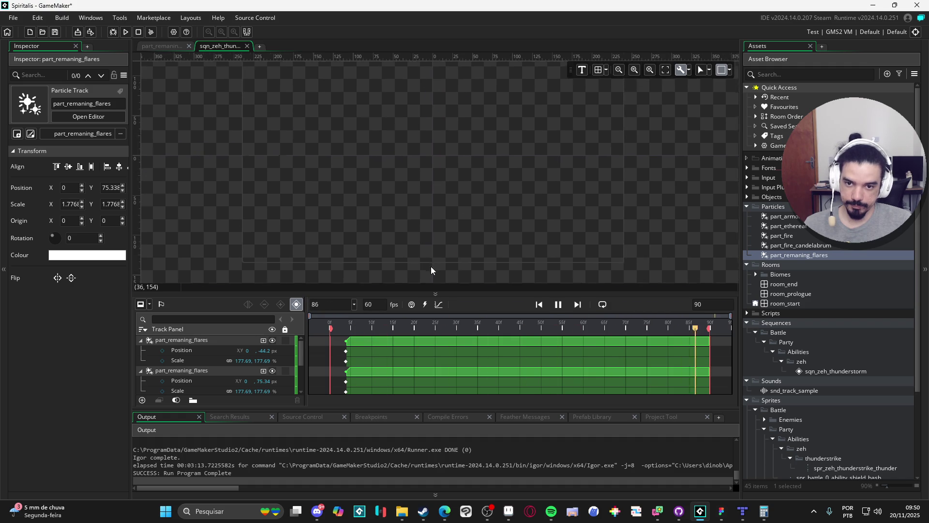
key("space")
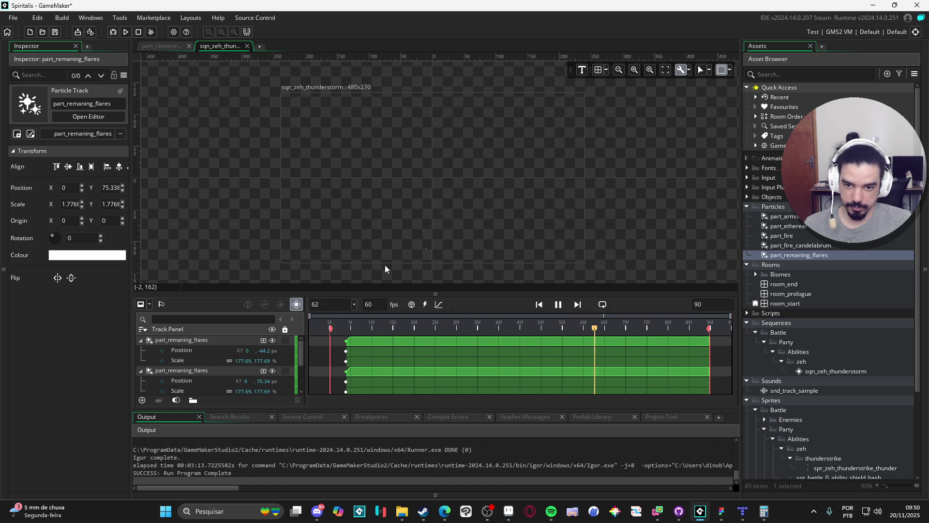
scroll(385, 266, "up", 1)
key("space")
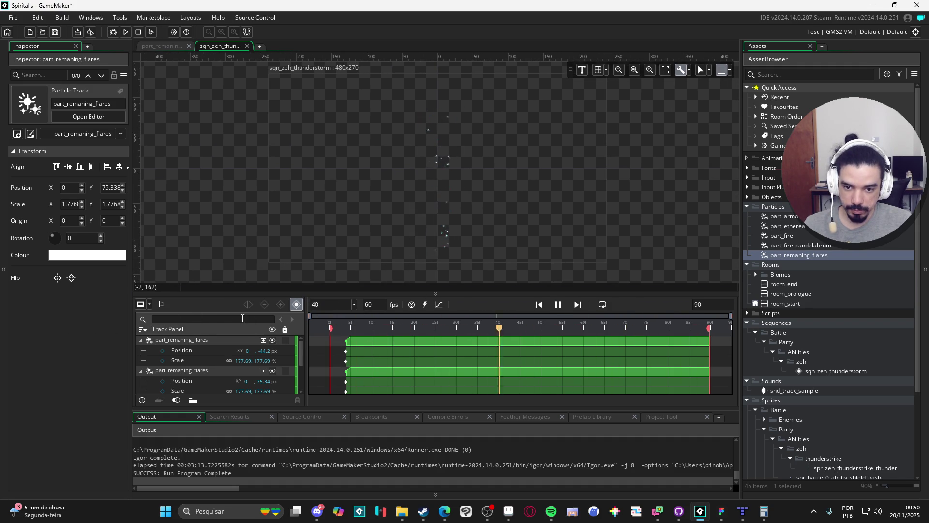
left_click(330, 324)
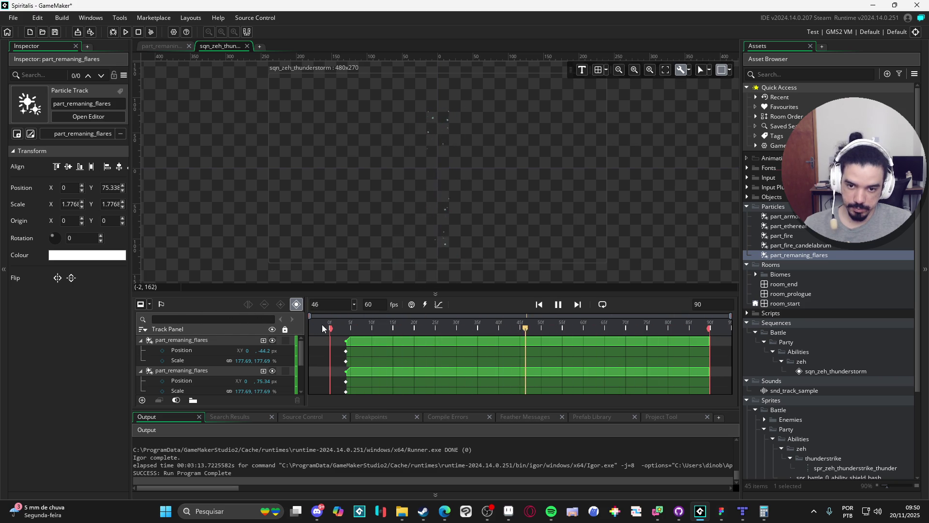
left_click(390, 331)
left_click(375, 329)
key("space")
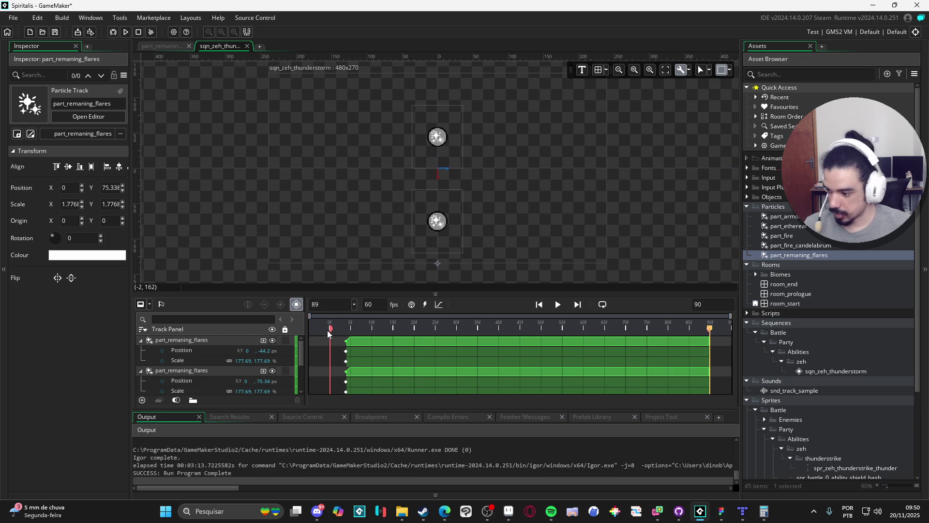
key("space")
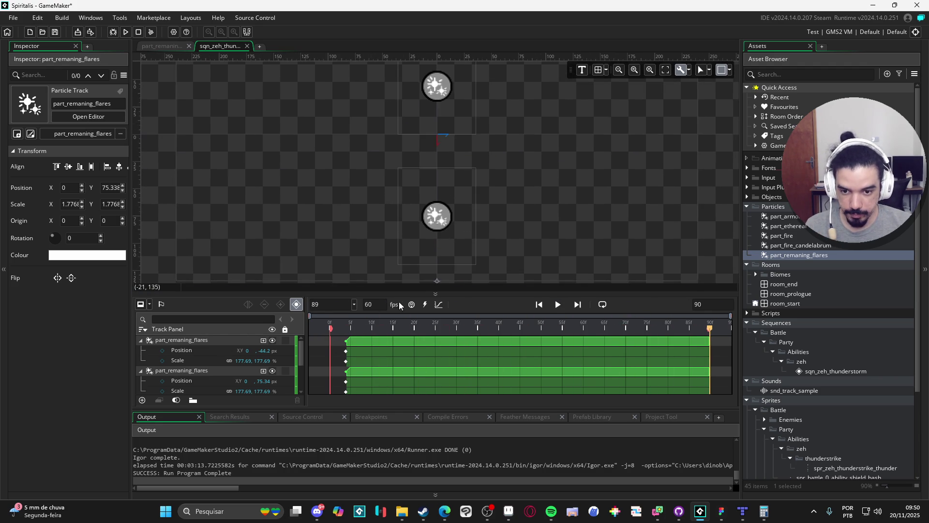
key("space")
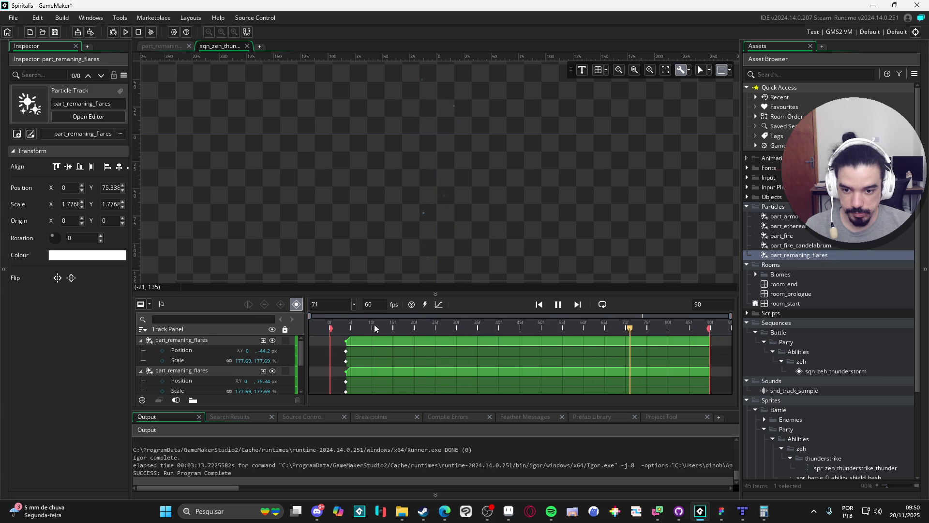
key("space")
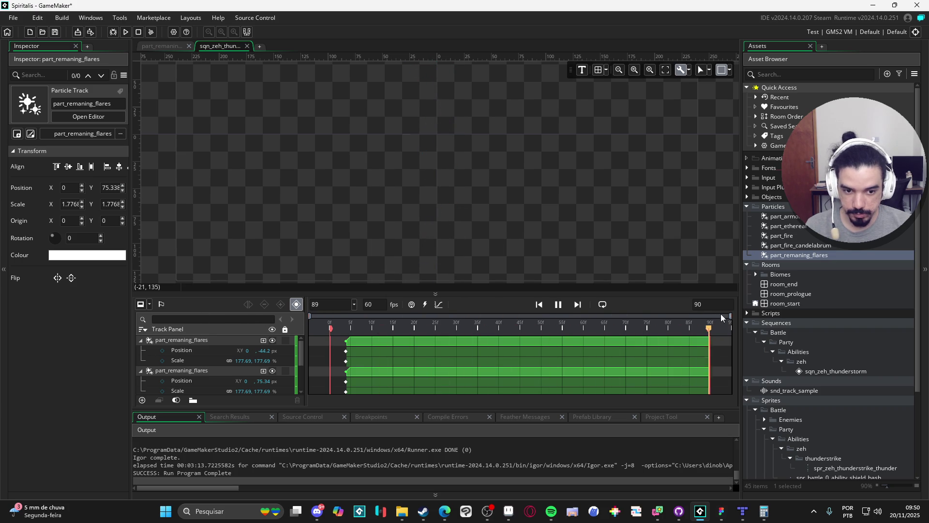
key("space")
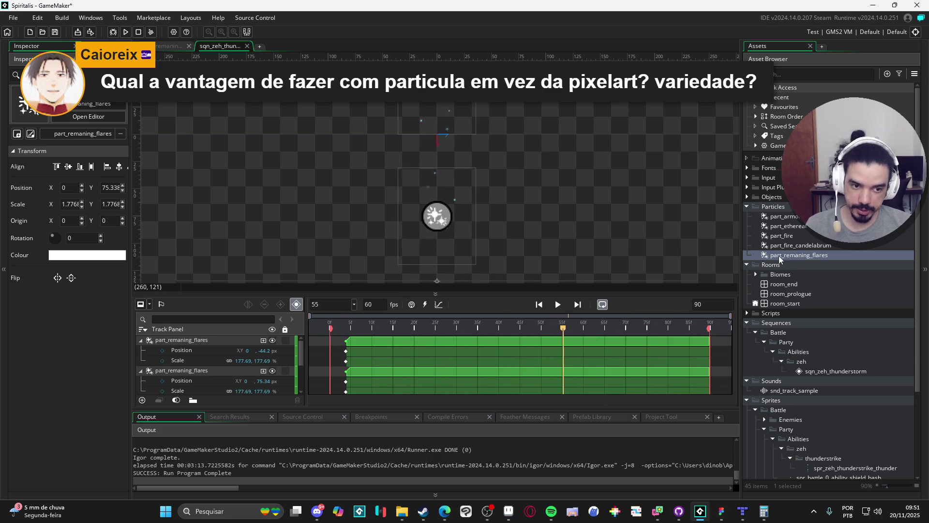
Open the part_remaning_flares particle system and look through its settings
double_click(800, 255)
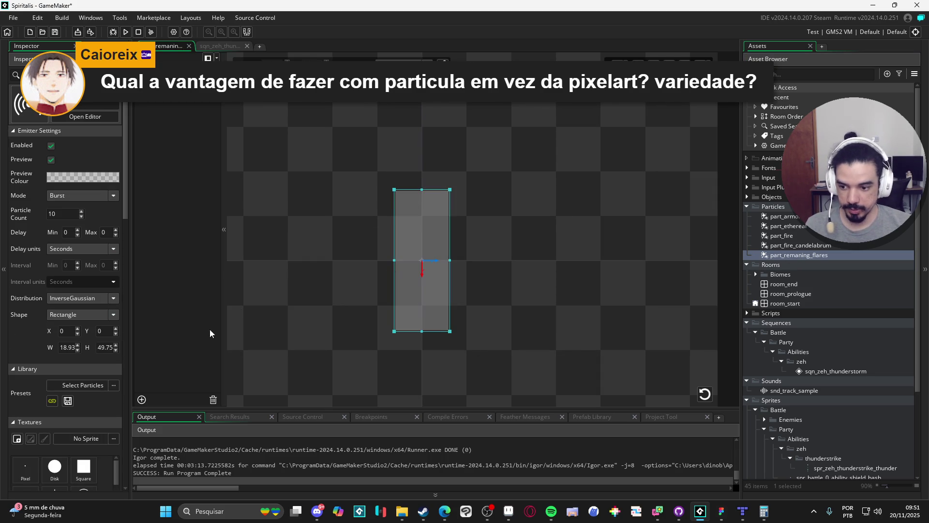
left_click_drag(125, 214, 131, 356)
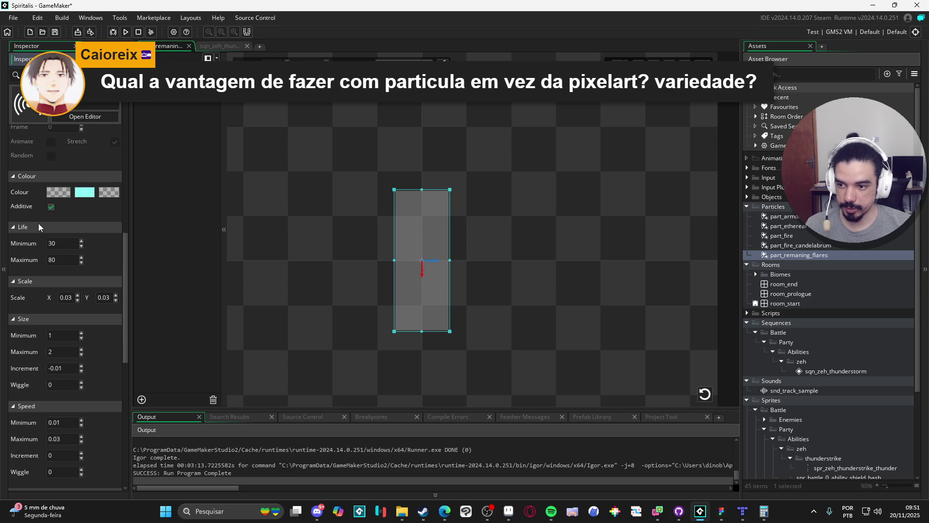
left_click_drag(125, 290, 125, 160)
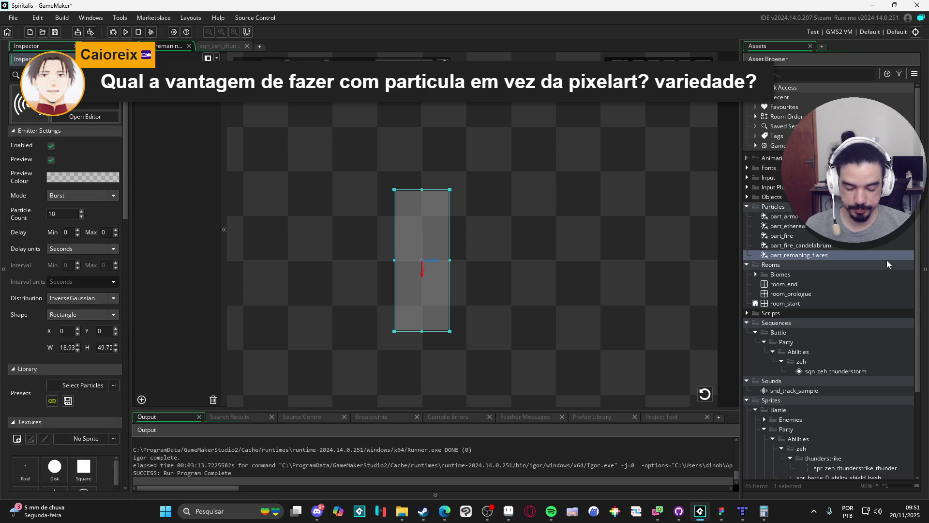
Duplicate part_remaning_flares, name the copy part_exploding_flares, and open it for editing
left_click(794, 255)
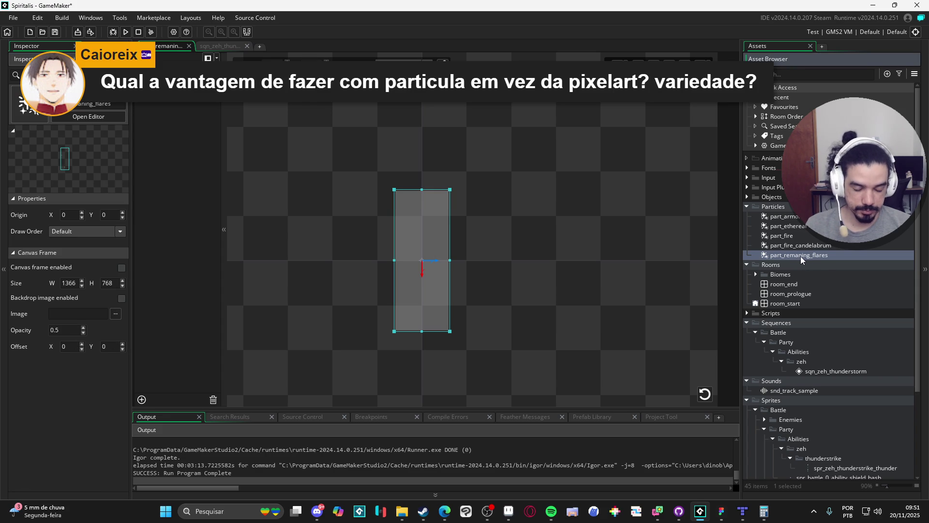
key("ctrl+d")
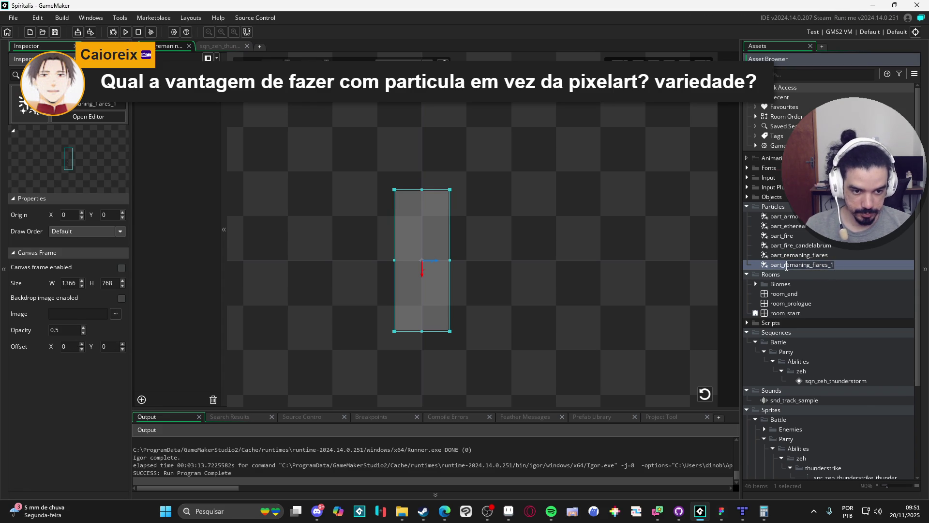
type("part_explod")
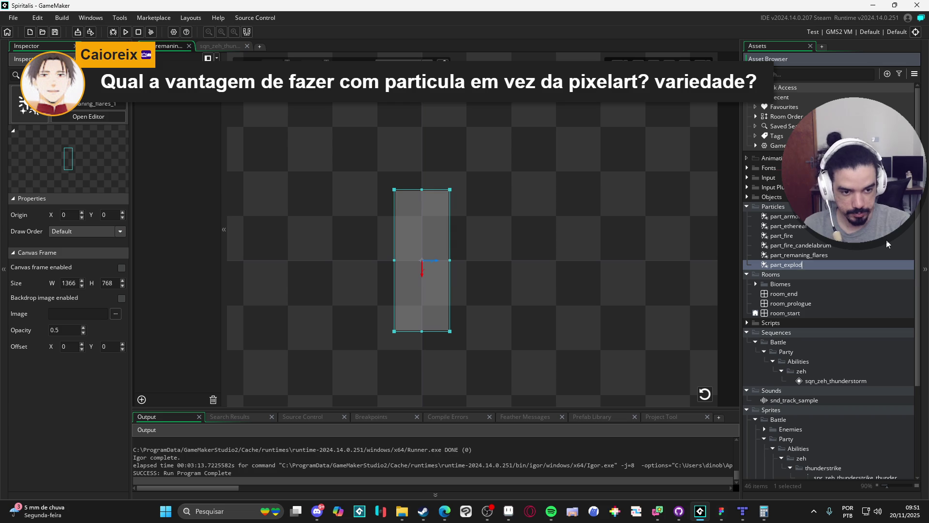
type("ing_flares")
key("Return")
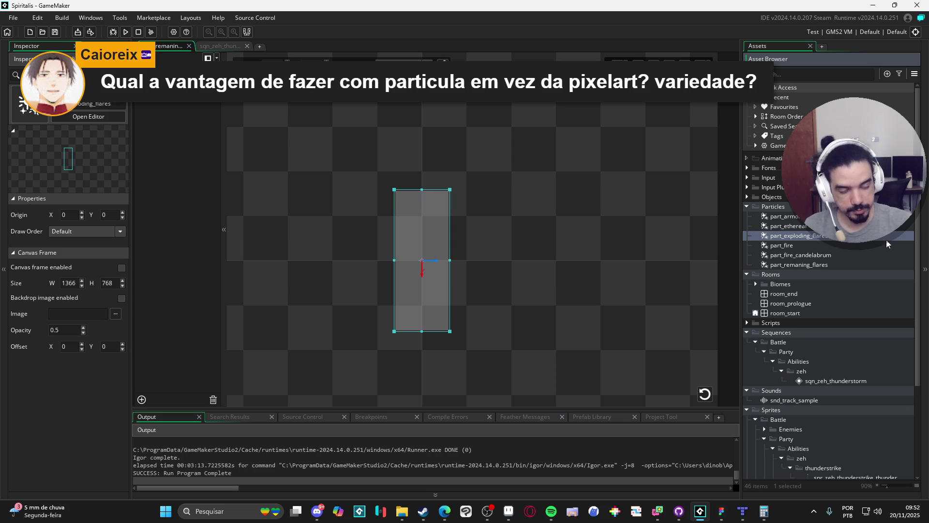
double_click(823, 237)
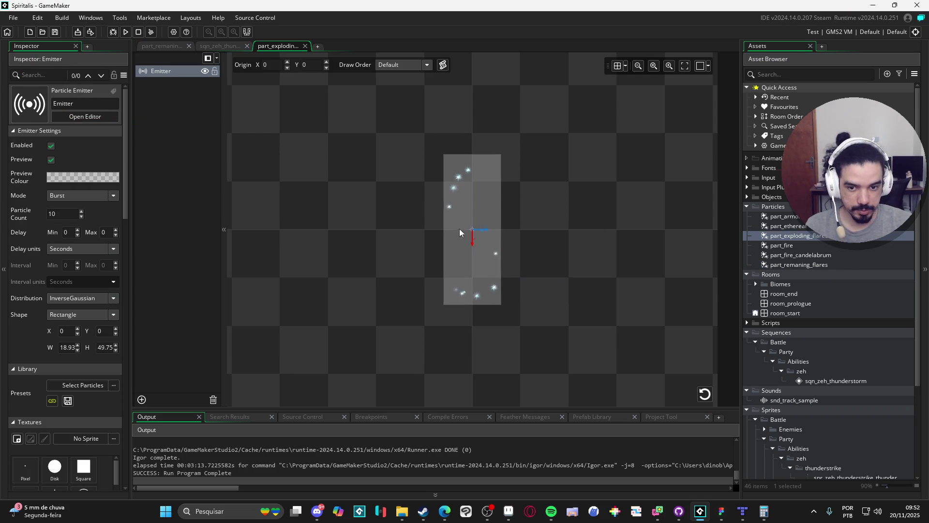
Shorten the emitter area to about 18.93 × 19.18 and replay the burst to check it
left_click(478, 202)
left_click_drag(472, 155, 465, 203)
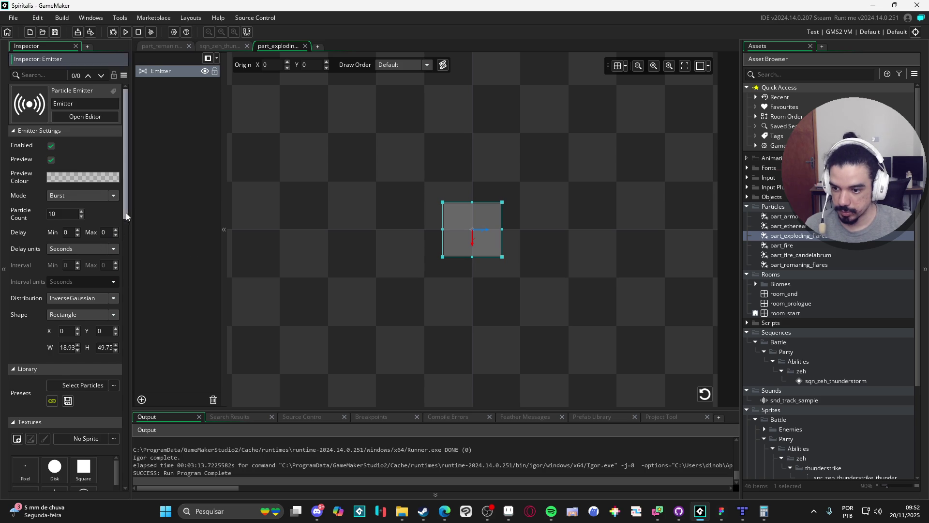
scroll(125, 209, "down", 3)
left_click(702, 399)
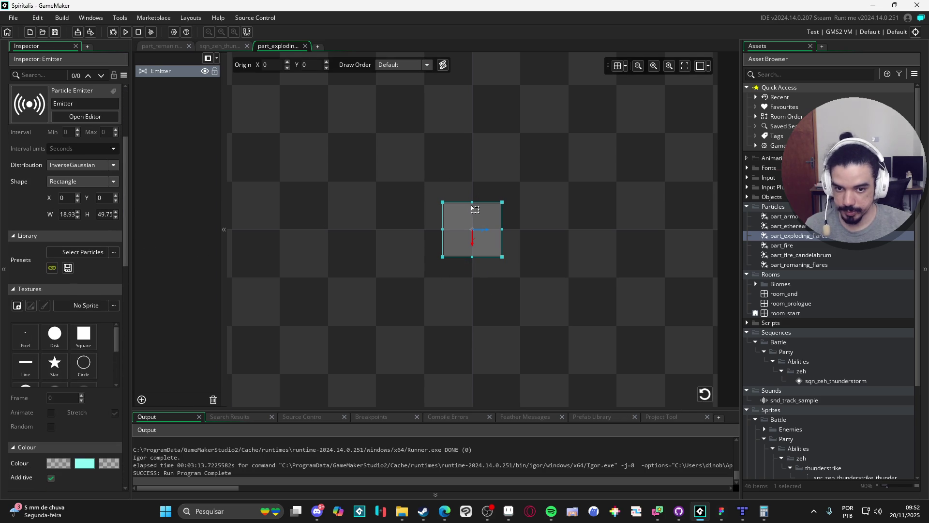
left_click_drag(473, 202, 474, 202)
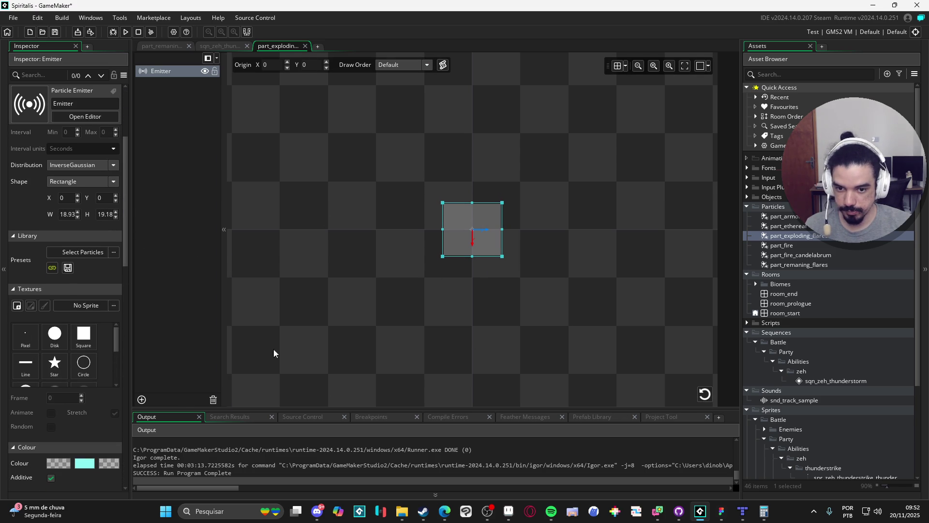
left_click(703, 395)
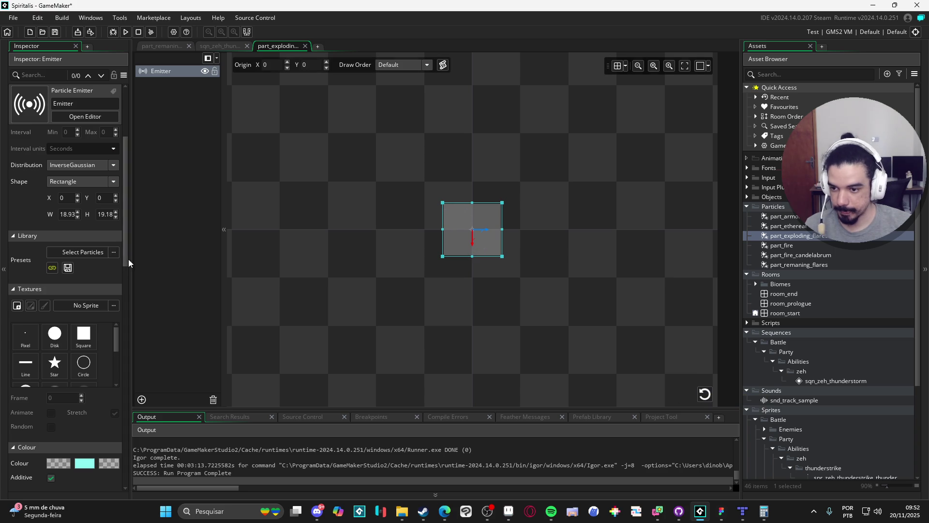
scroll(129, 276, "down", 1)
mouse_move(128, 274)
left_mouse_down()
mouse_move(137, 297)
mouse_move(135, 437)
left_mouse_up()
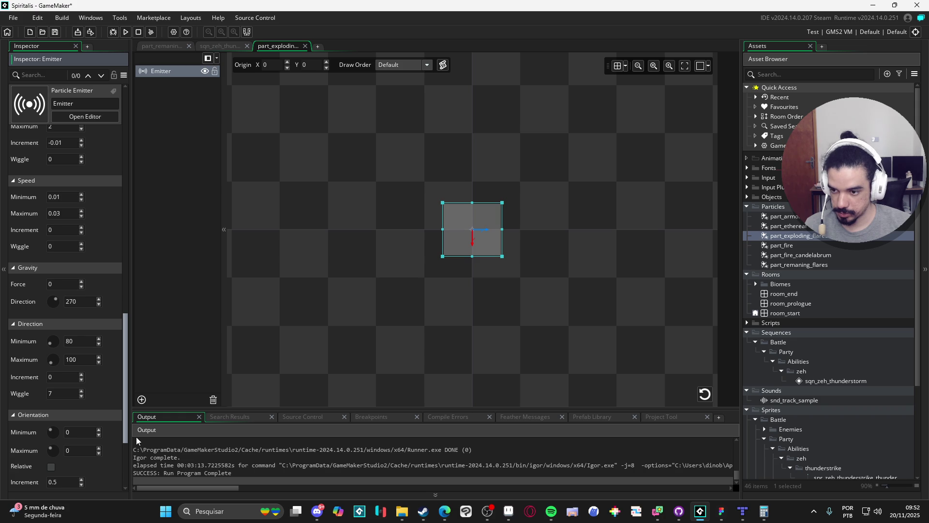
Set the particle speed to 1–3 with a -0.1 increment so they slow down
left_click_drag(51, 343, 50, 342)
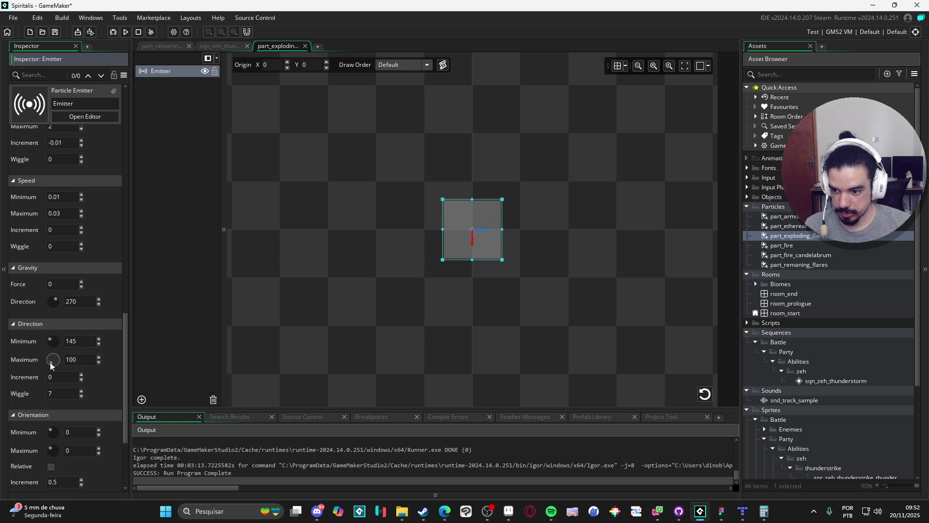
left_click(713, 403)
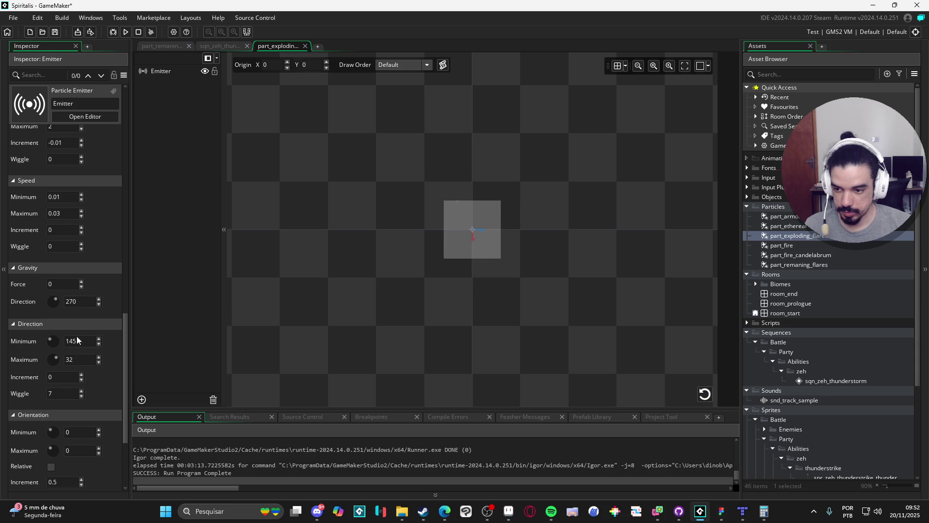
left_click_drag(124, 342, 121, 329)
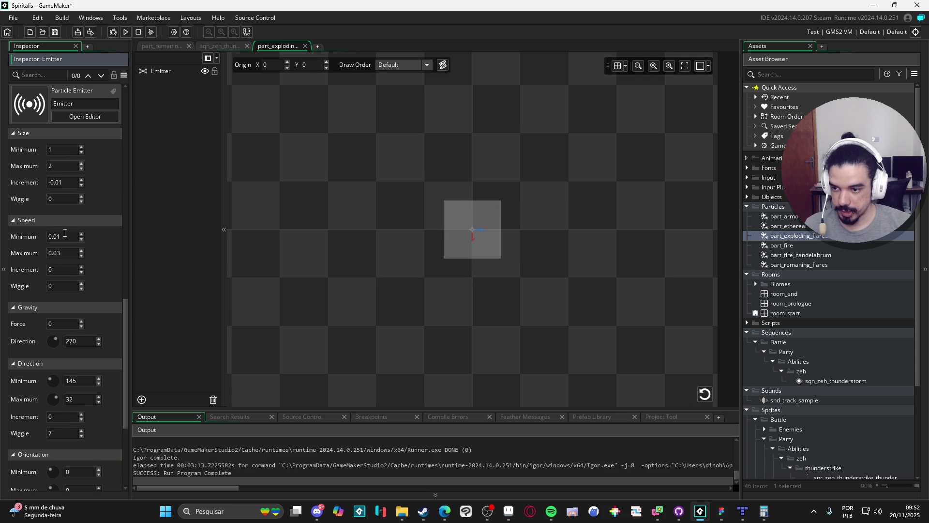
type("1")
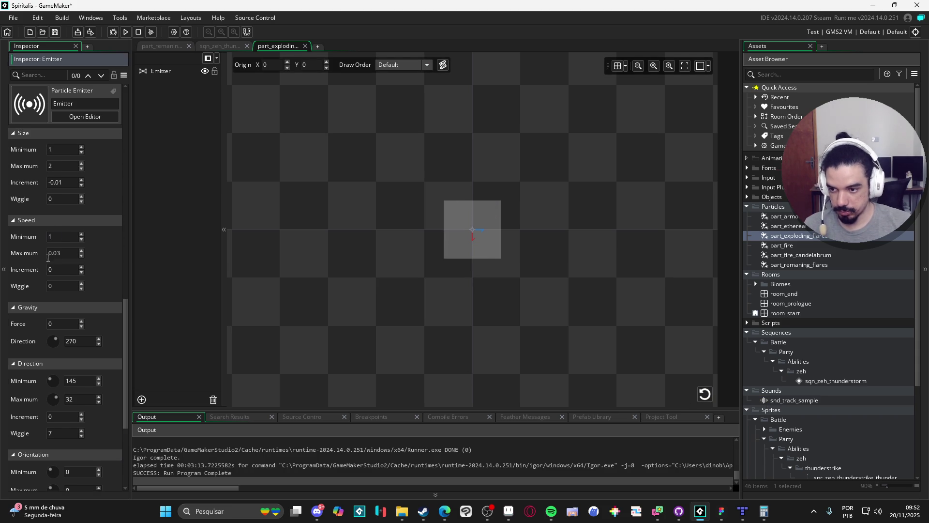
double_click(66, 254)
type("3")
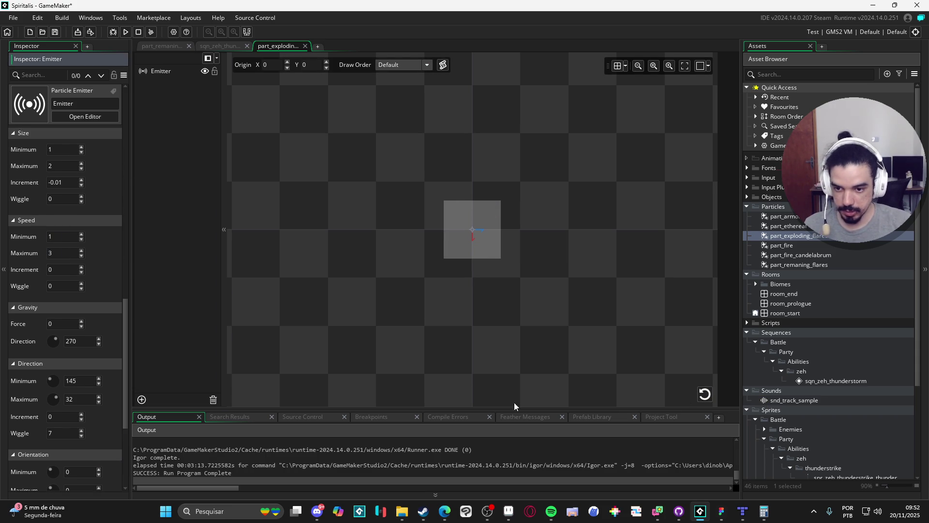
left_click(599, 376)
left_click(705, 393)
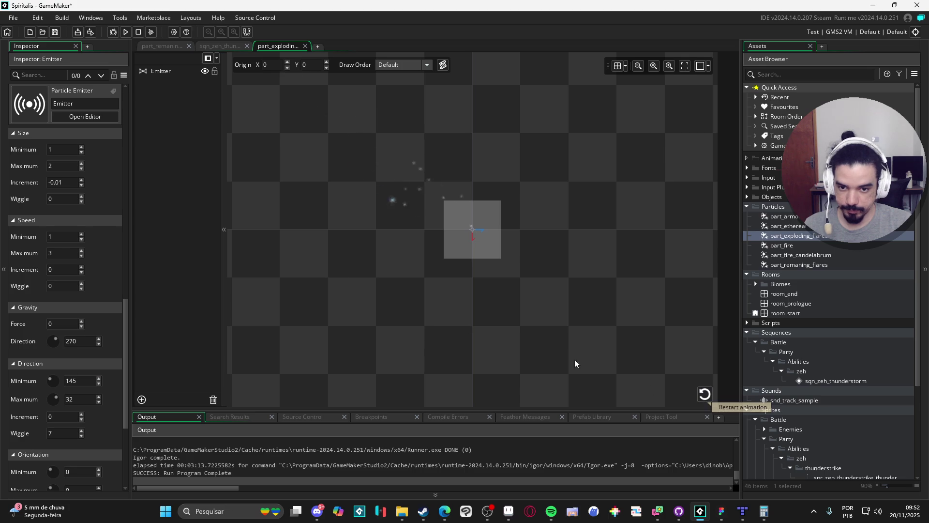
left_click(47, 269)
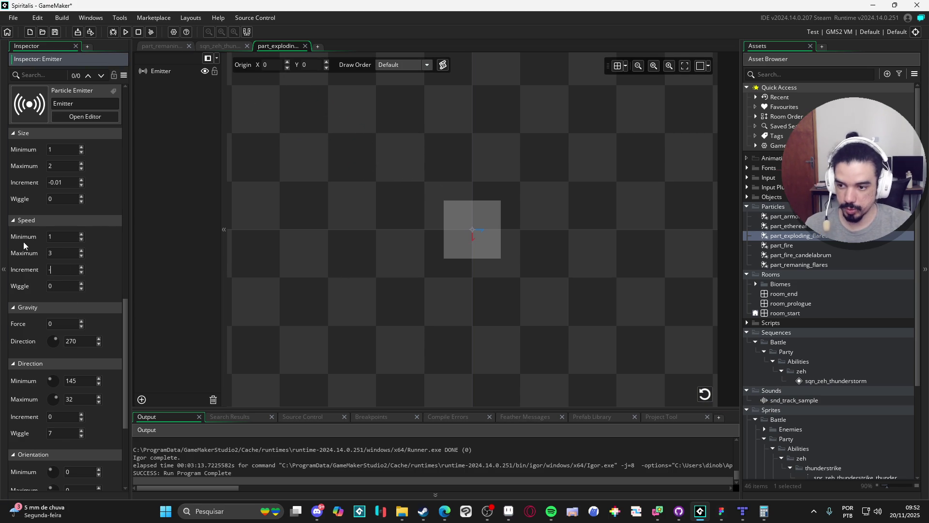
type("-0.1")
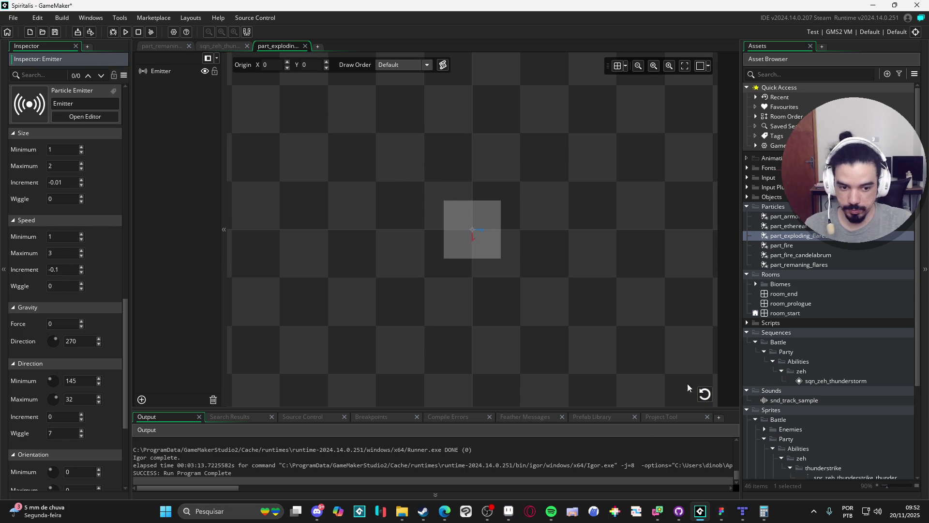
left_click(705, 394)
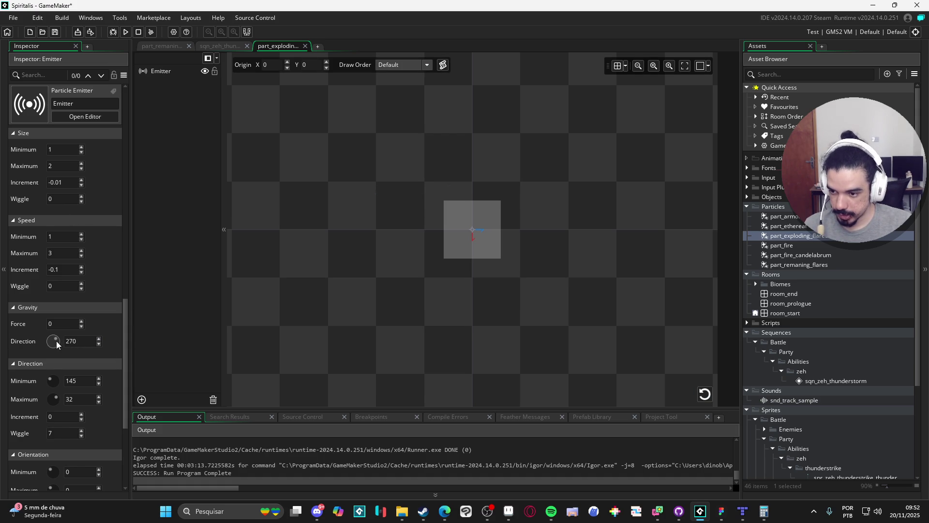
Set the orientation maximum to 38 and preview the rotated particles
left_click_drag(126, 404, 132, 437)
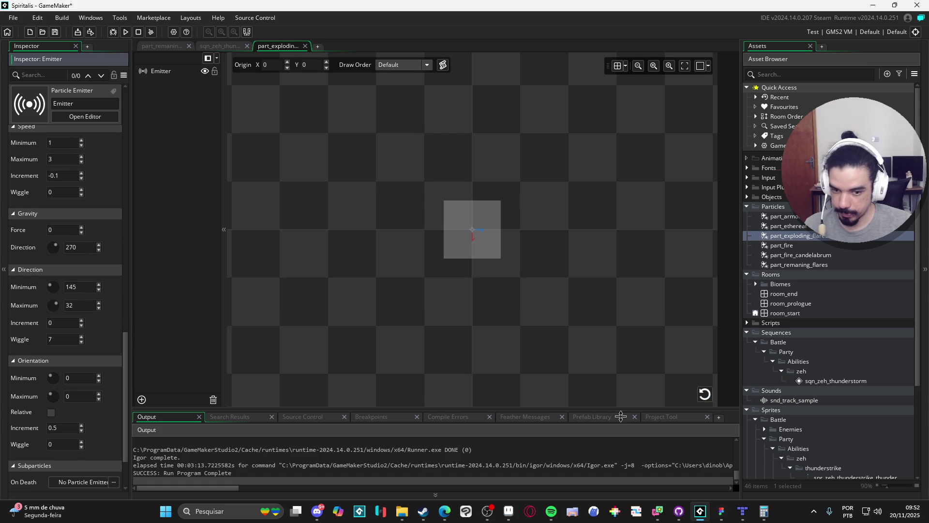
left_click(705, 400)
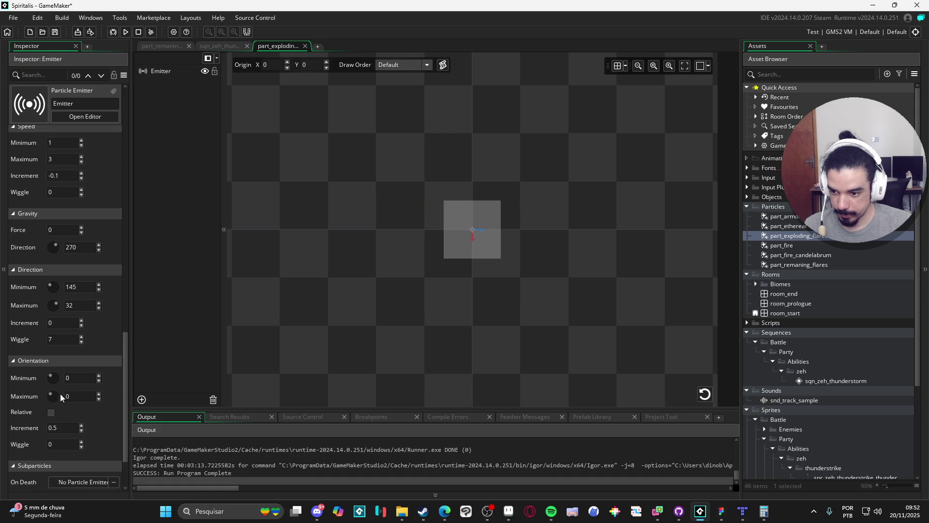
left_click(67, 391)
left_click(706, 394)
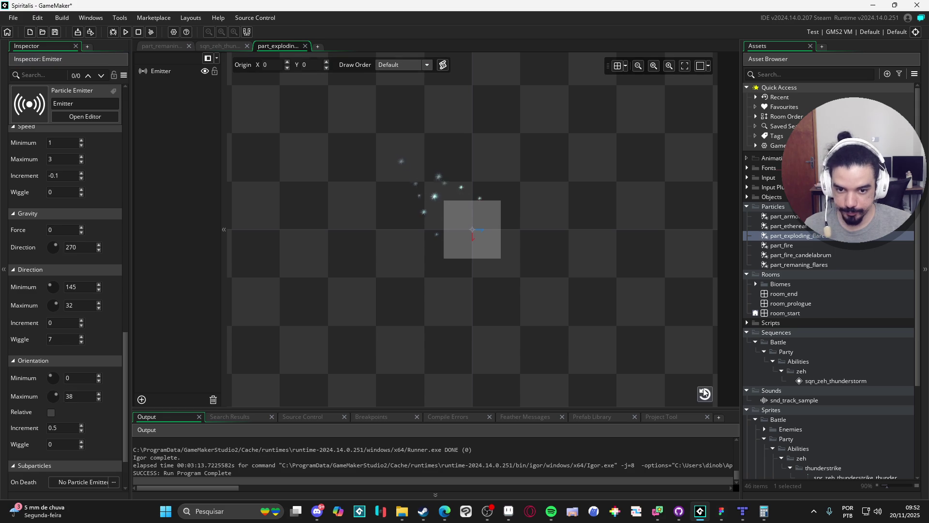
Remove the direction wiggle and set the direction range minimum to 31
left_click(63, 340)
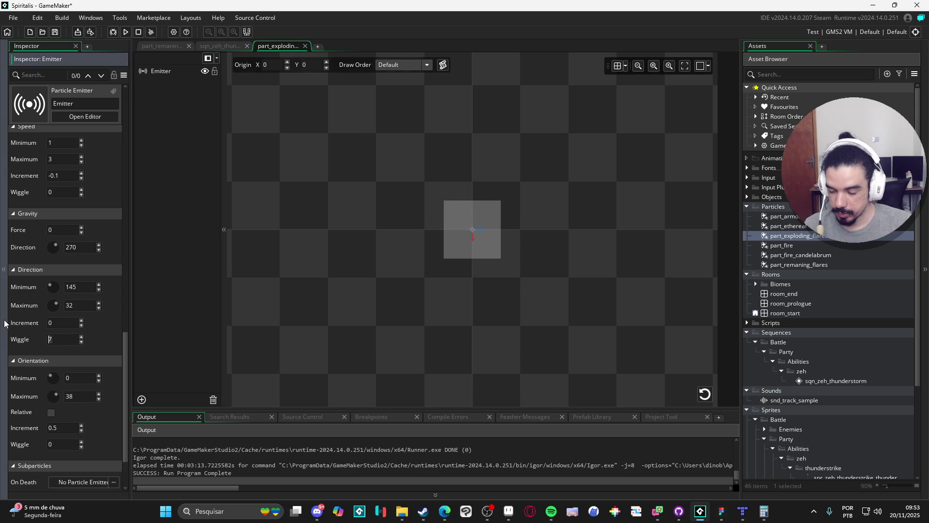
type("0")
left_click(705, 394)
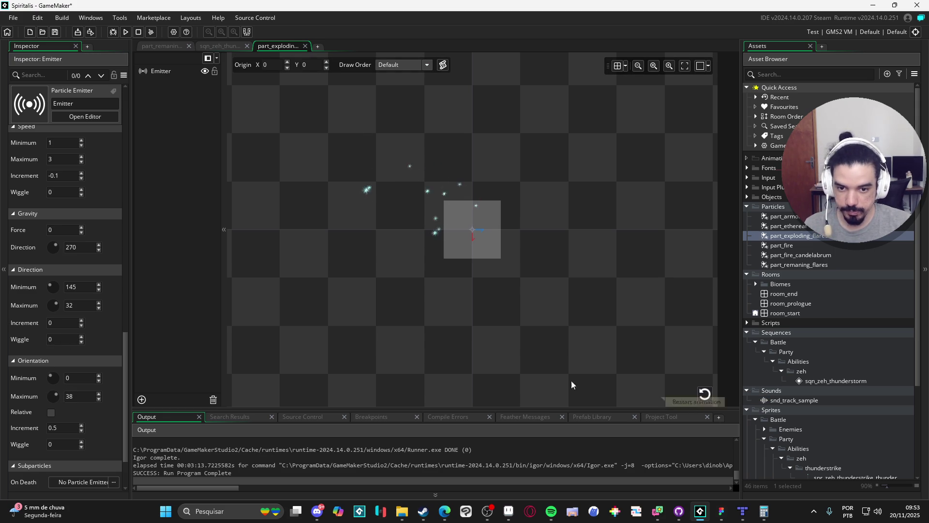
left_click(55, 307)
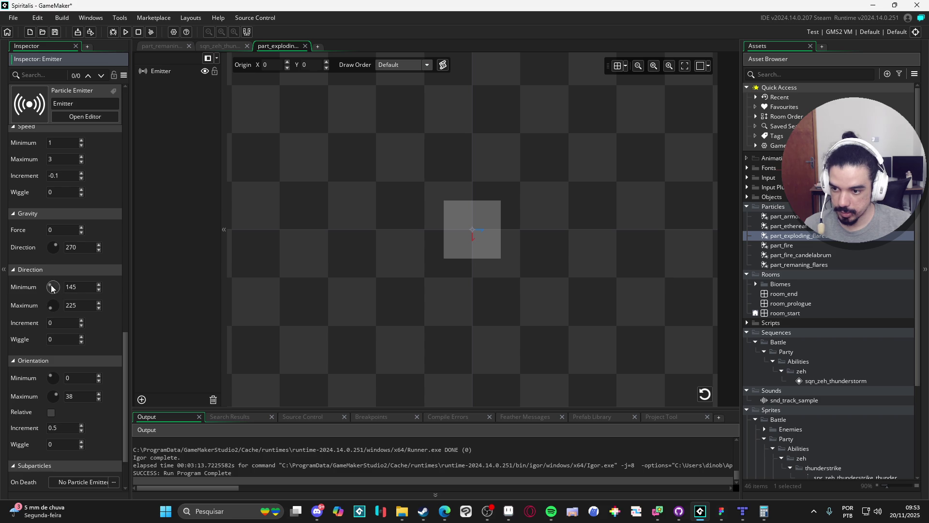
left_click(705, 395)
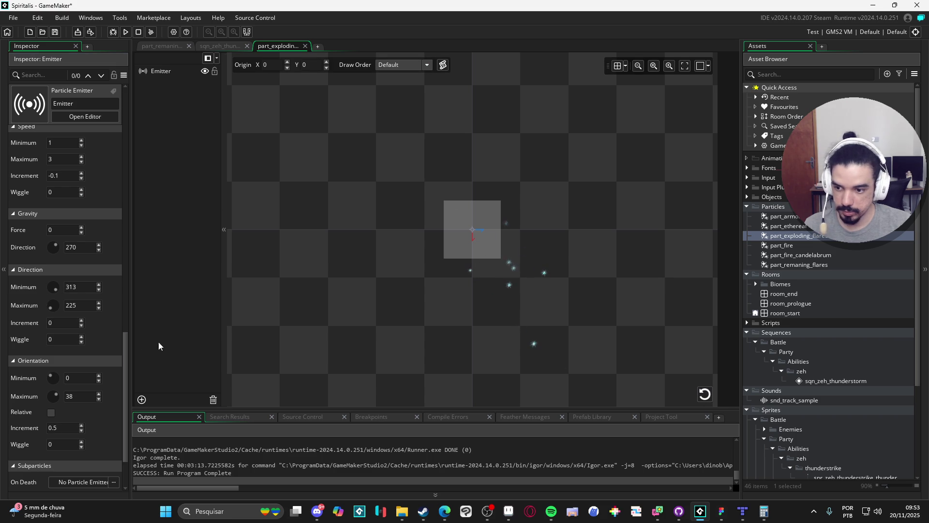
left_click_drag(51, 312, 56, 296)
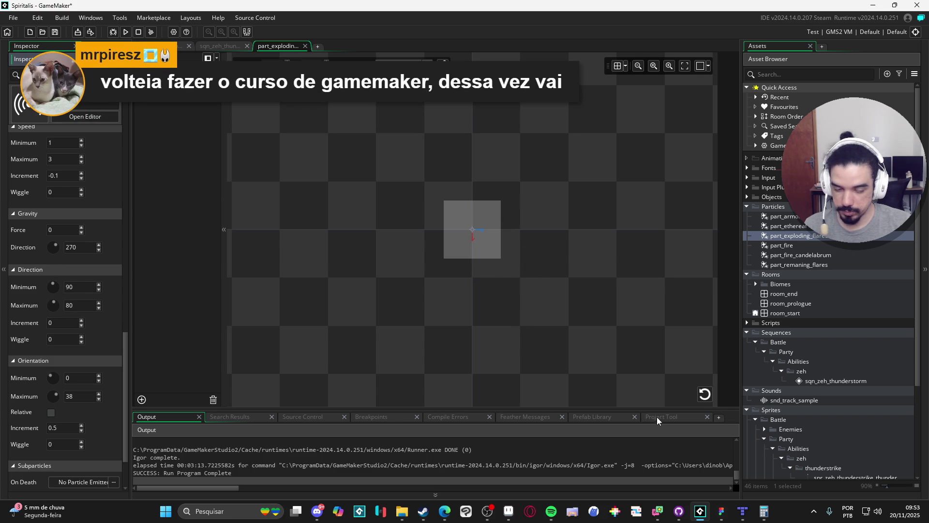
left_click(704, 395)
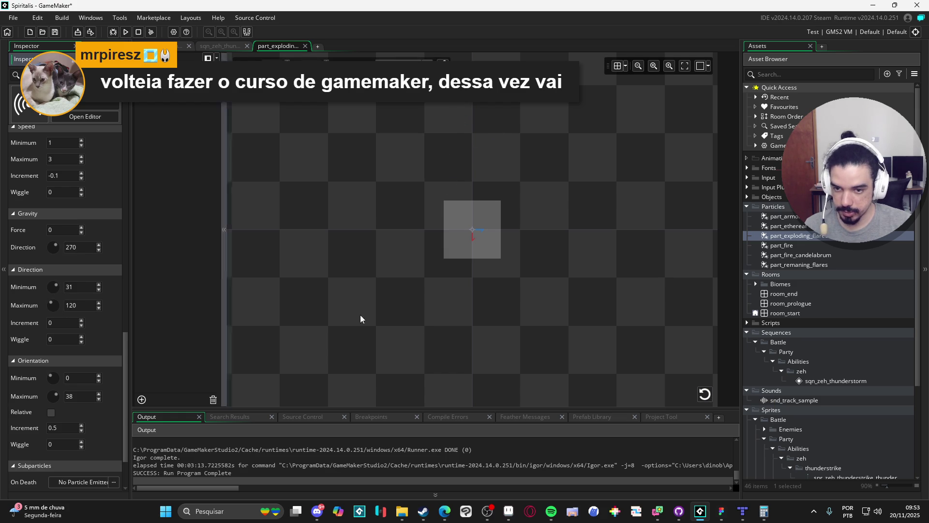
Settle the direction maximum at 147 and replay the burst to judge the spread
left_click(705, 400)
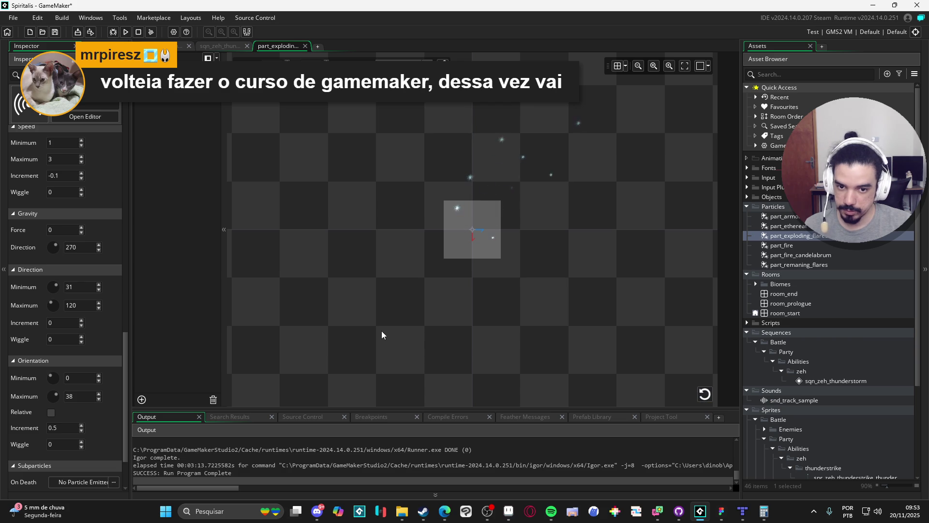
left_click_drag(52, 306, 47, 308)
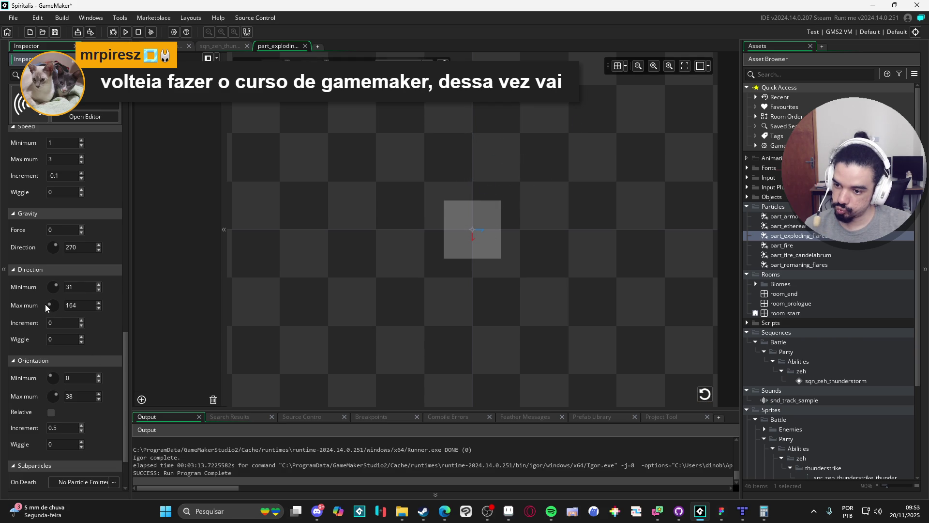
left_click(709, 394)
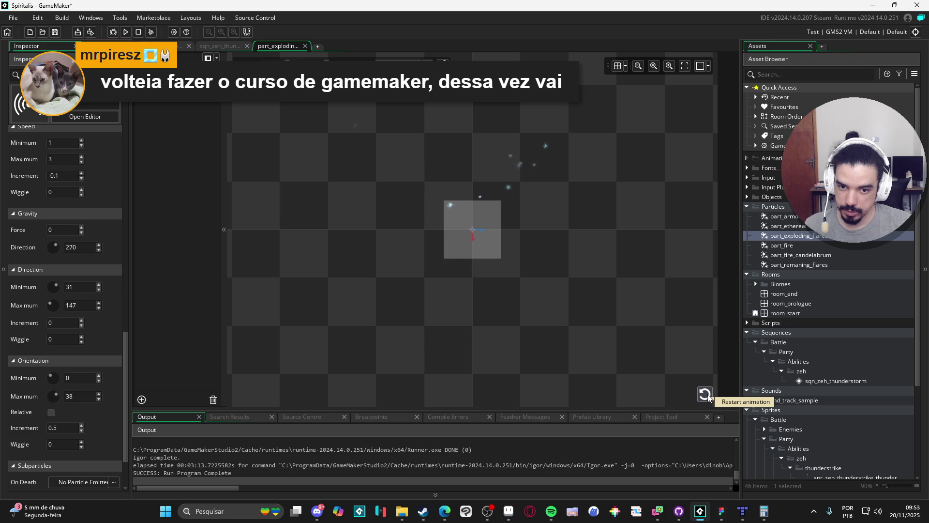
left_click(707, 396)
left_click(708, 396)
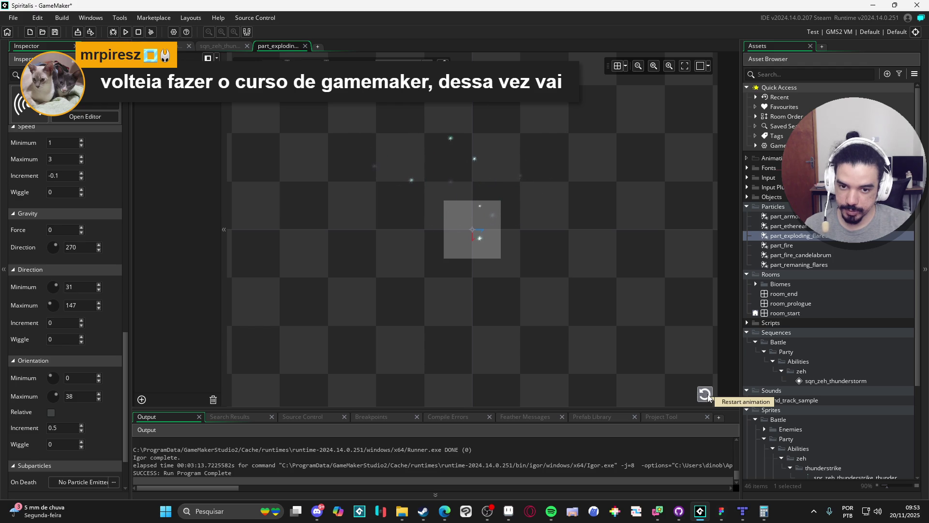
left_click(707, 396)
left_click(708, 396)
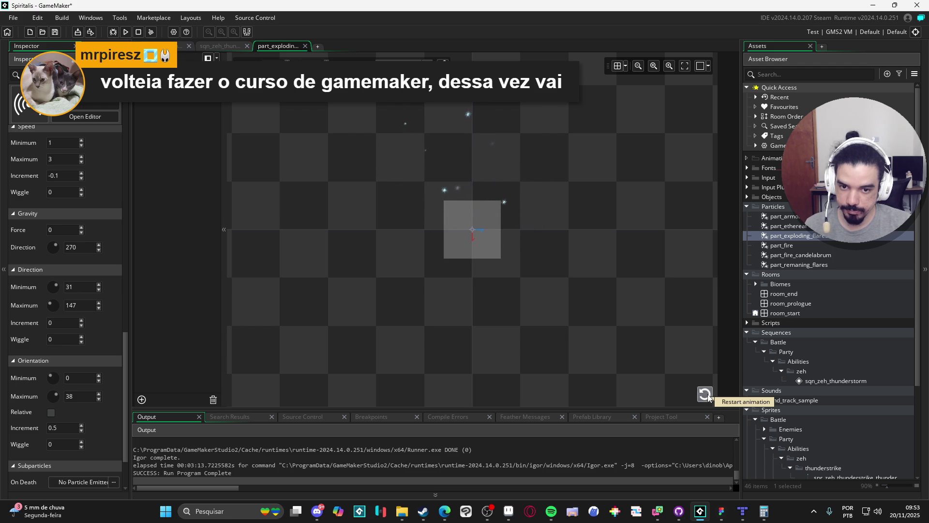
left_click(707, 400)
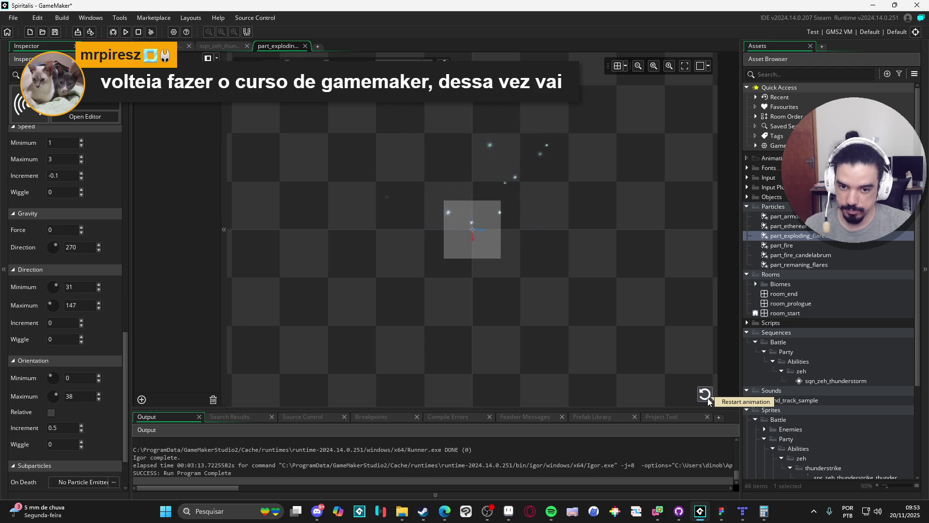
left_click(708, 400)
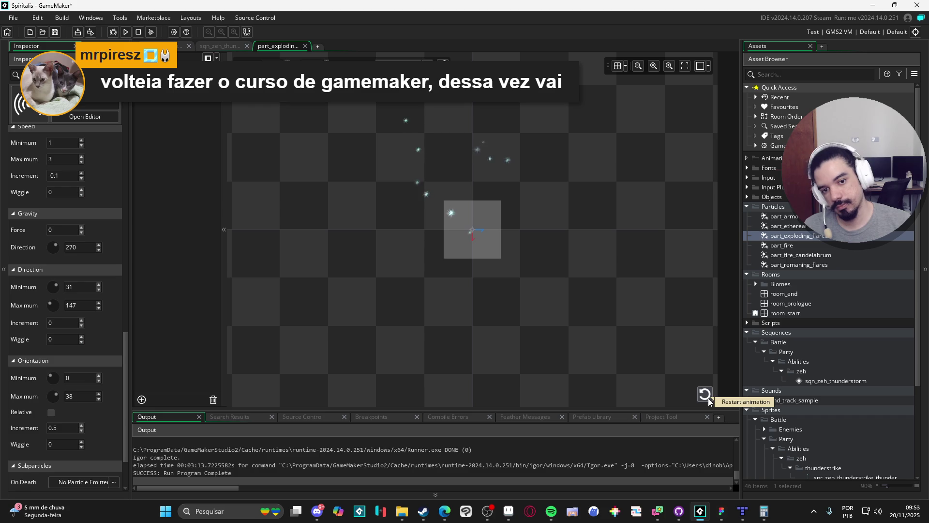
left_click(708, 400)
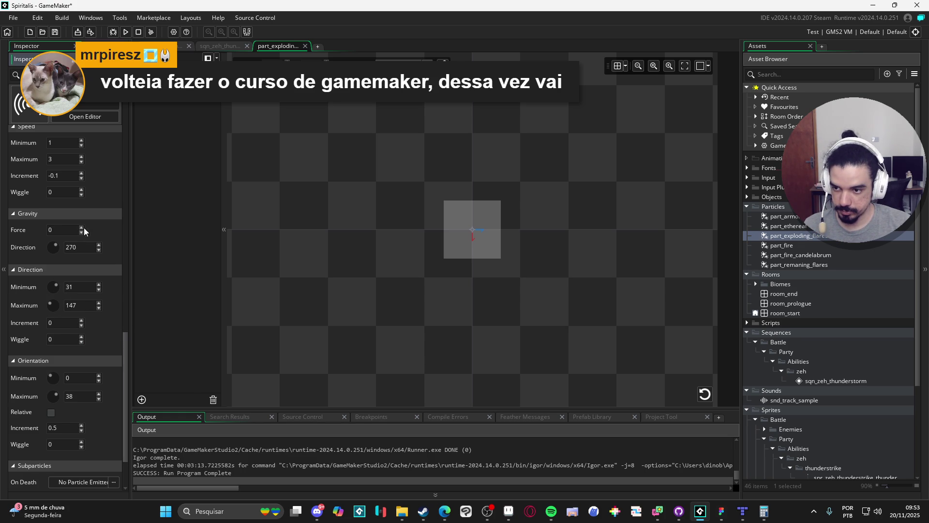
Change the speed increment to -0.05 and lower the speed range to 0.5–1
key("BackSpace")
type("05")
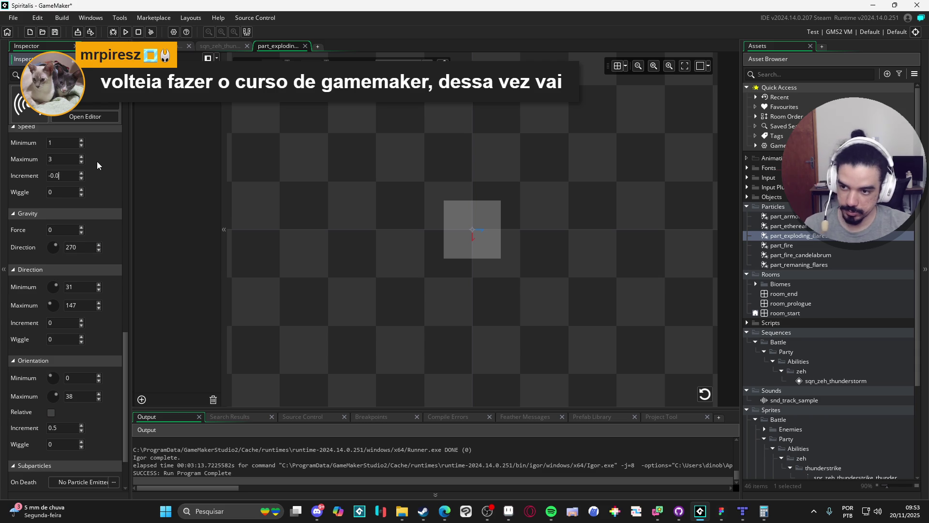
left_click(701, 398)
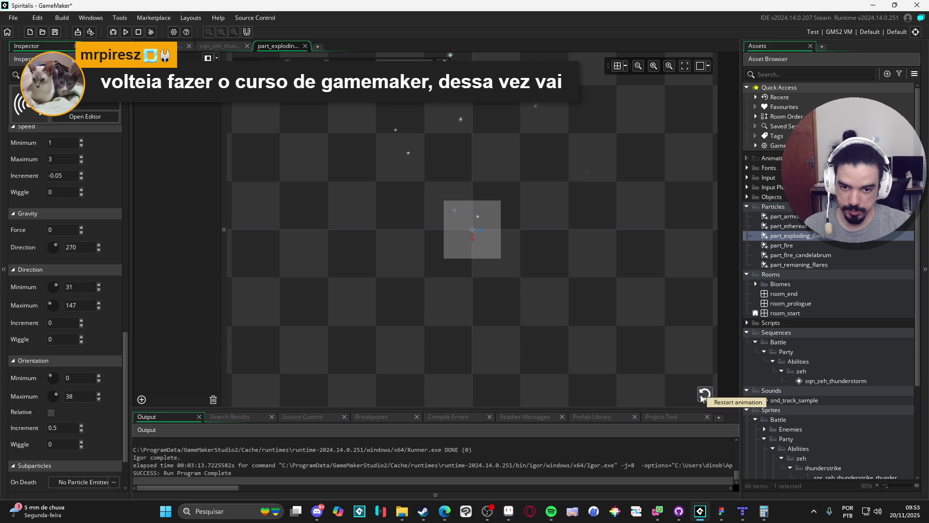
left_click(706, 395)
type("0.5")
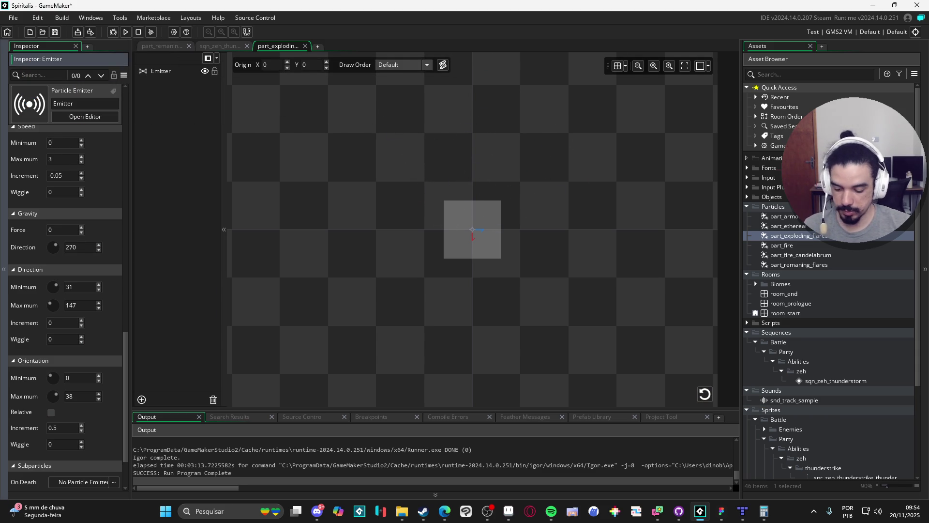
left_click(50, 159)
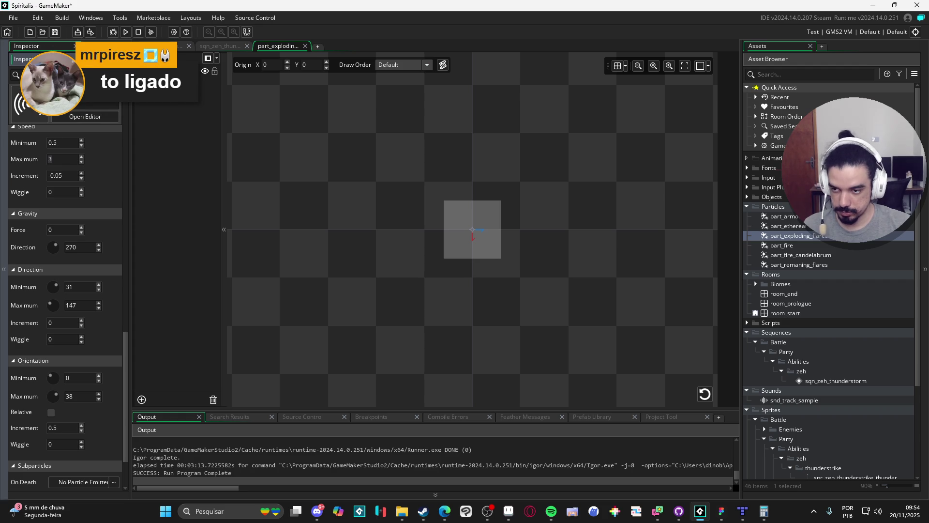
type("2")
left_click(700, 399)
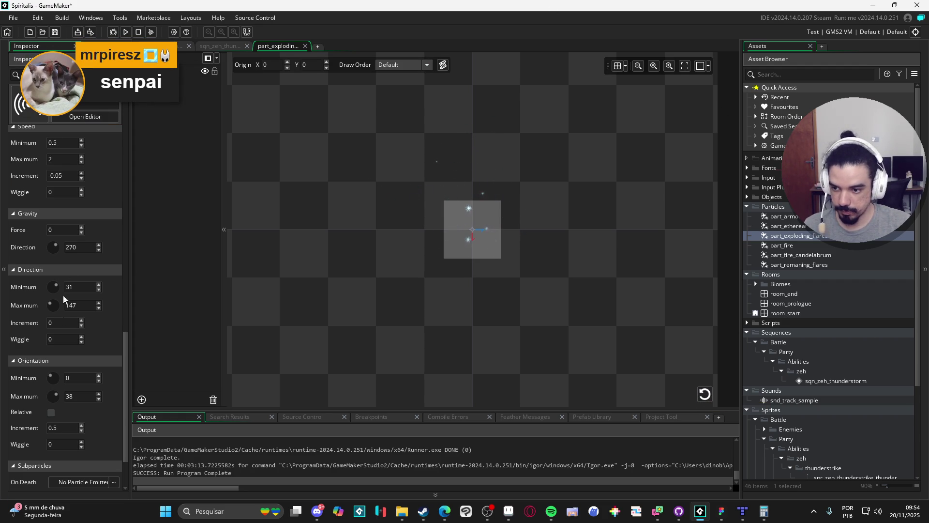
Fine-tune the speed increment through -0.01 and -0.05 toward -0.02, replaying each change
left_click(74, 176)
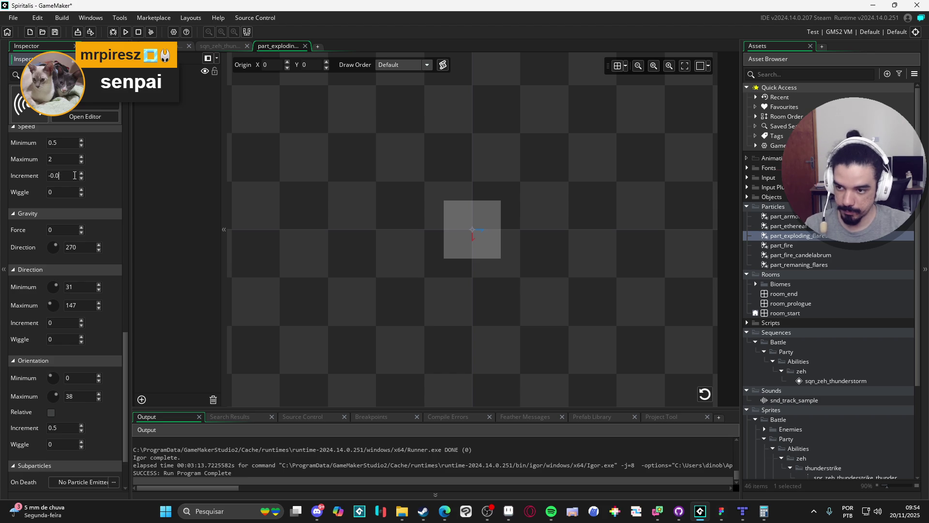
type("01")
left_click(704, 394)
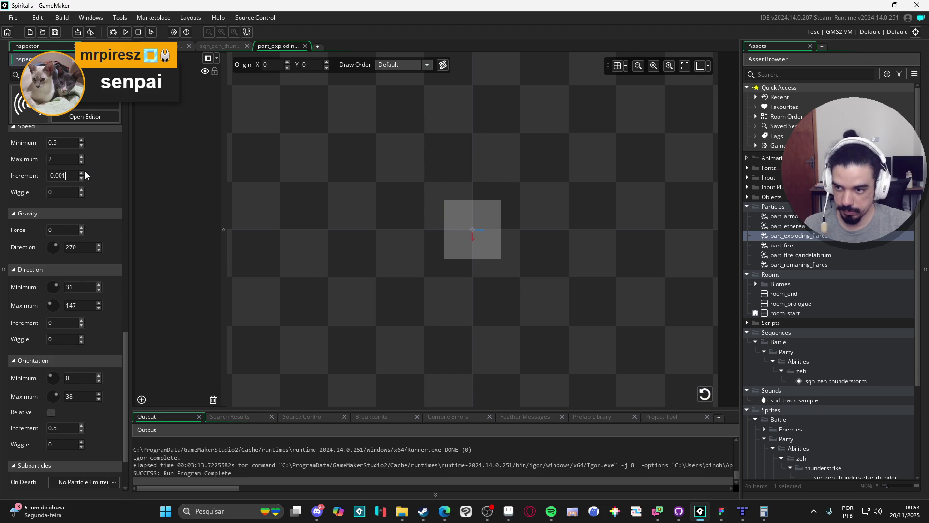
type("-0.005")
left_click(700, 396)
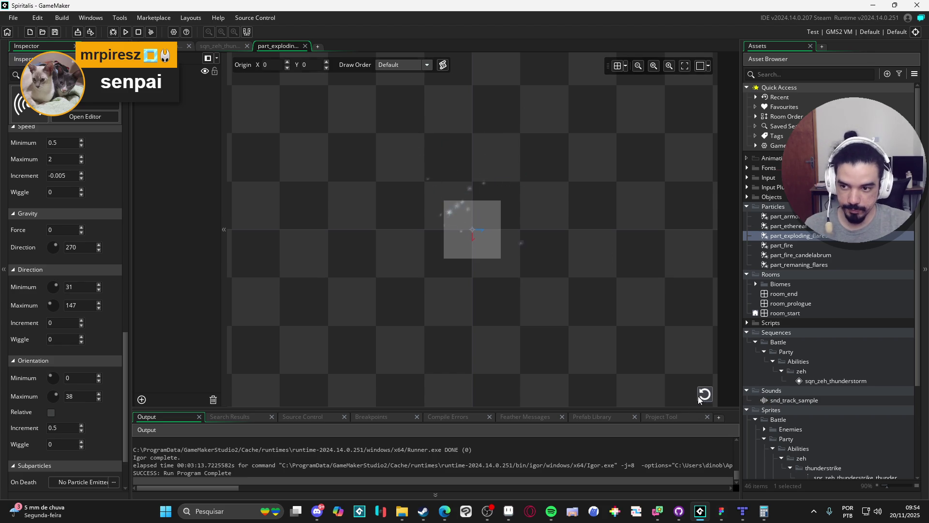
left_click(704, 394)
left_click(68, 177)
type("-0.01")
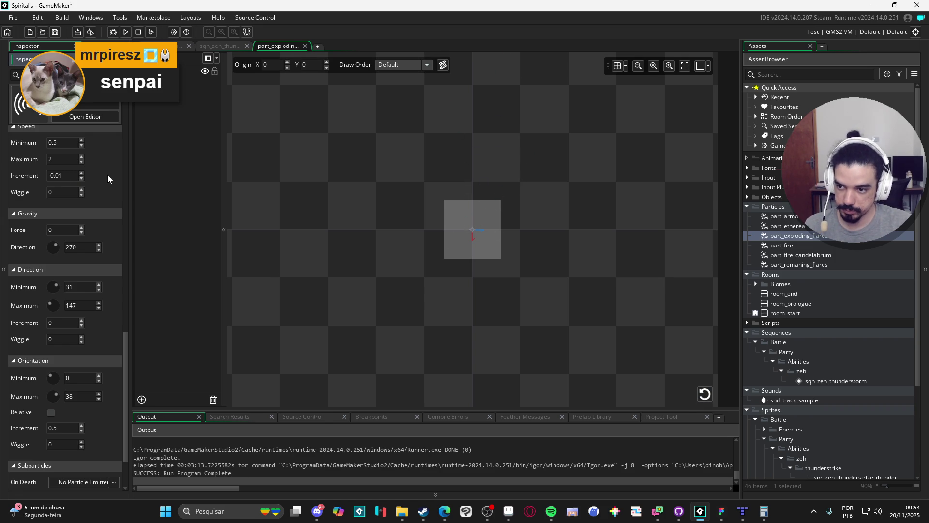
left_click(705, 393)
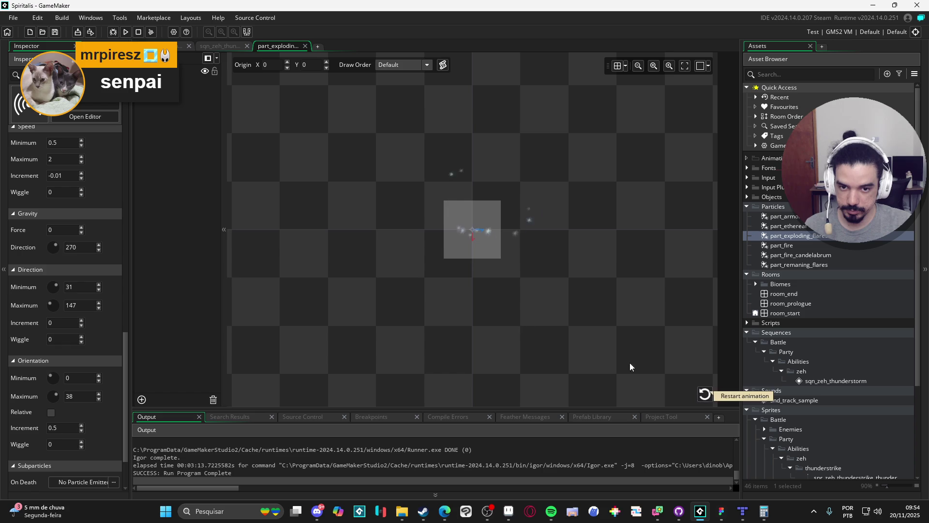
key("BackSpace")
type("5")
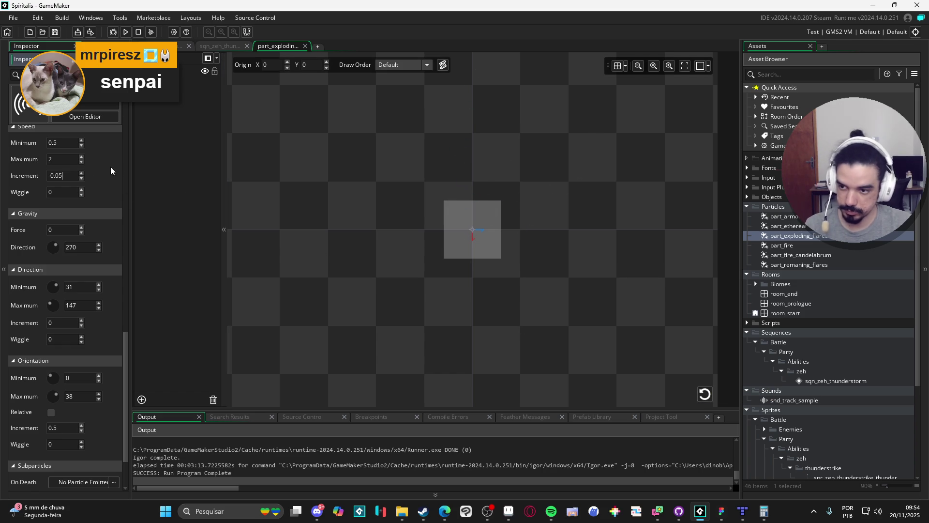
left_click(708, 397)
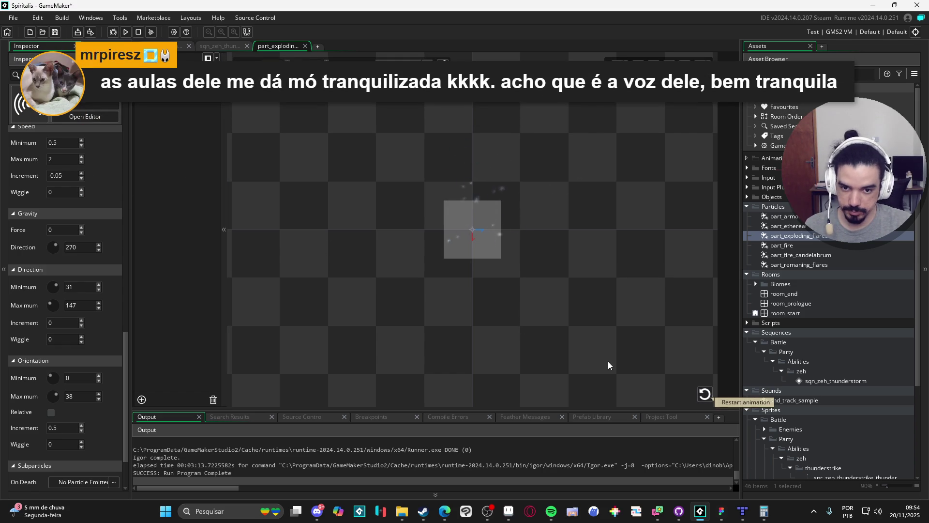
left_click(73, 173)
type("-0.02")
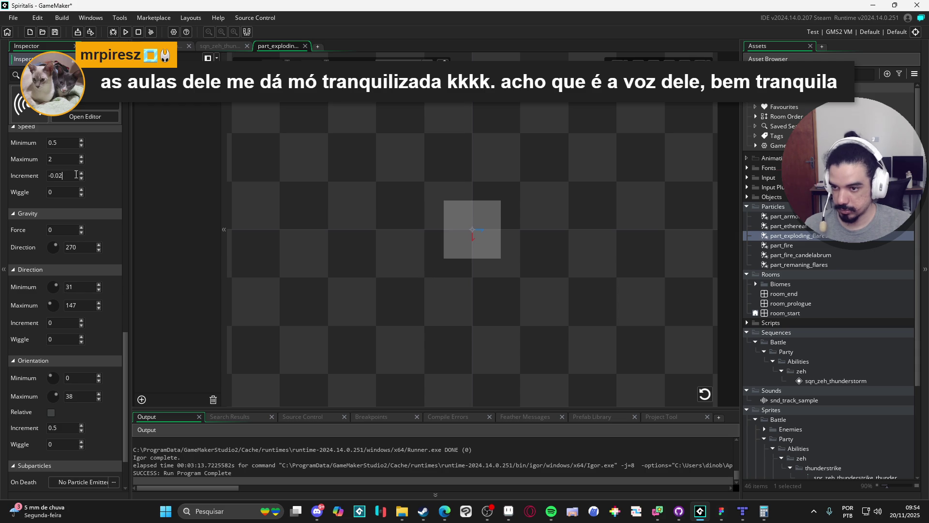
left_click(706, 396)
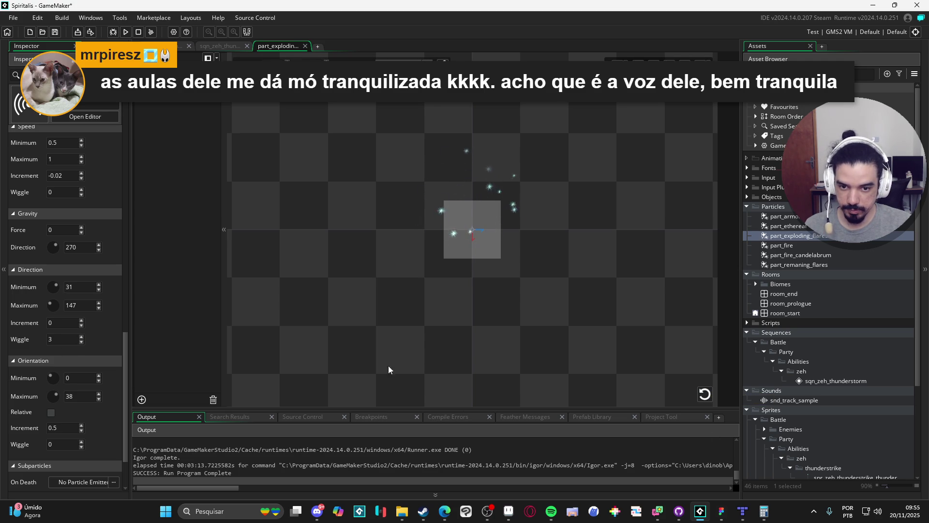
Raise the direction wiggle to 9 and set the burst to 20 particles
left_click(82, 336)
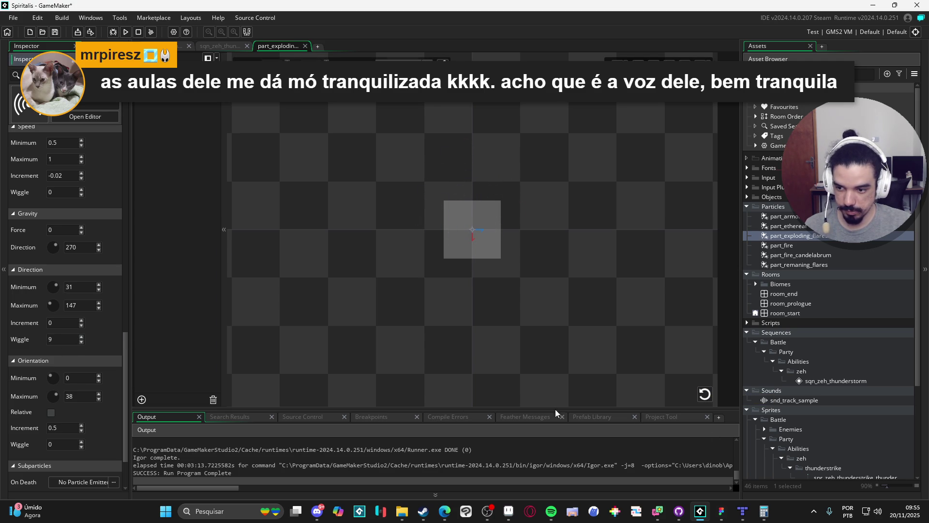
left_click(706, 395)
scroll(127, 206, "up", 10)
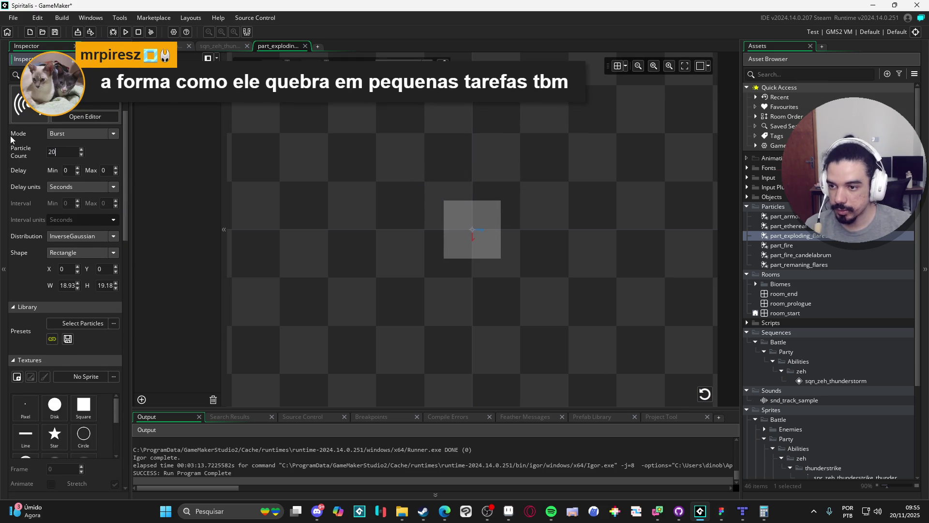
left_click(706, 394)
left_click(706, 394)
left_click(706, 394)
left_click(706, 395)
left_click(706, 394)
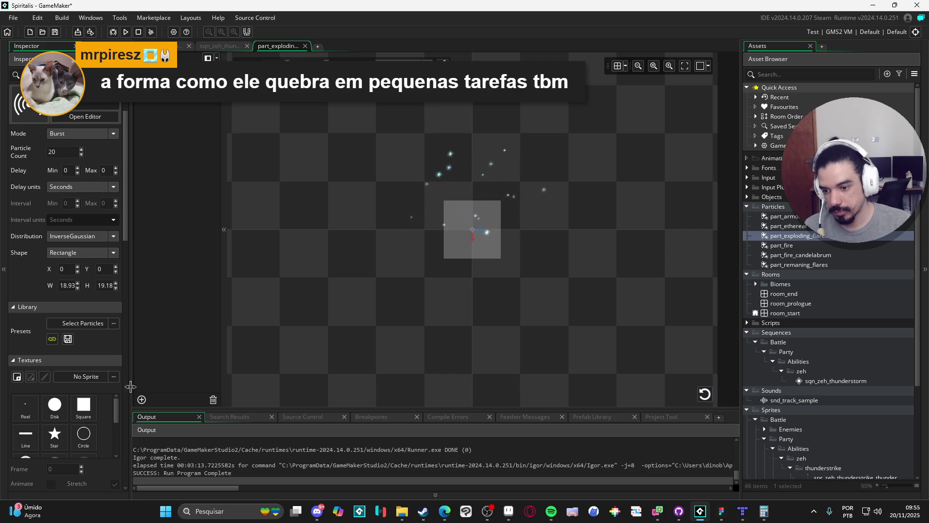
Switch the particles to the Line texture and preview the line sparks
scroll(123, 221, "up", 3)
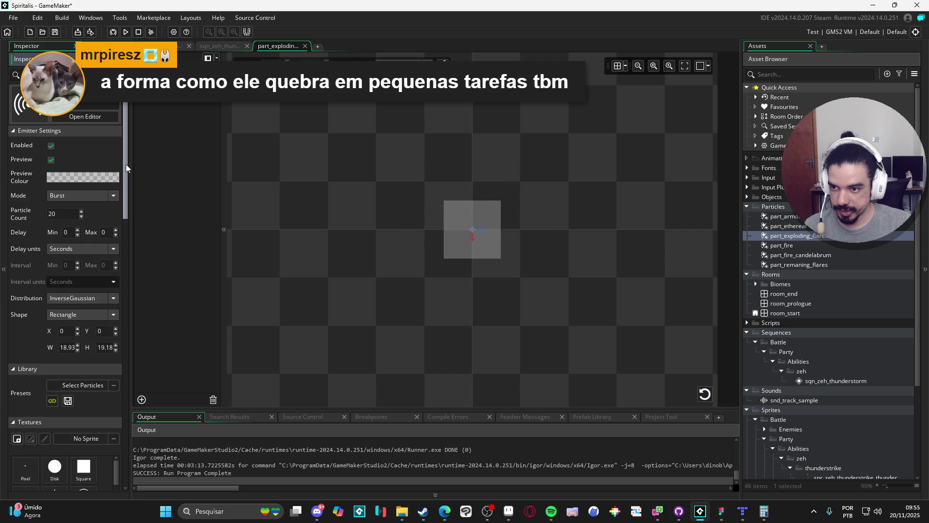
scroll(118, 276, "down", 10)
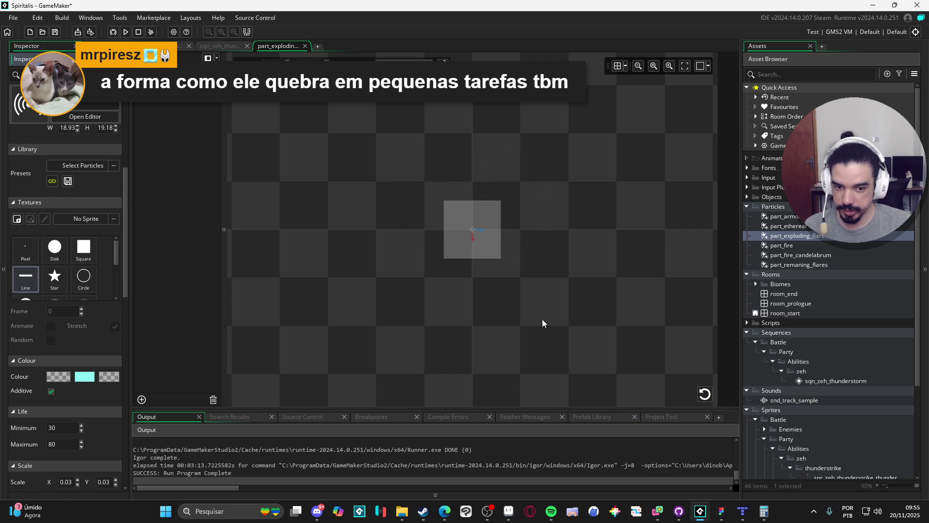
left_click(705, 394)
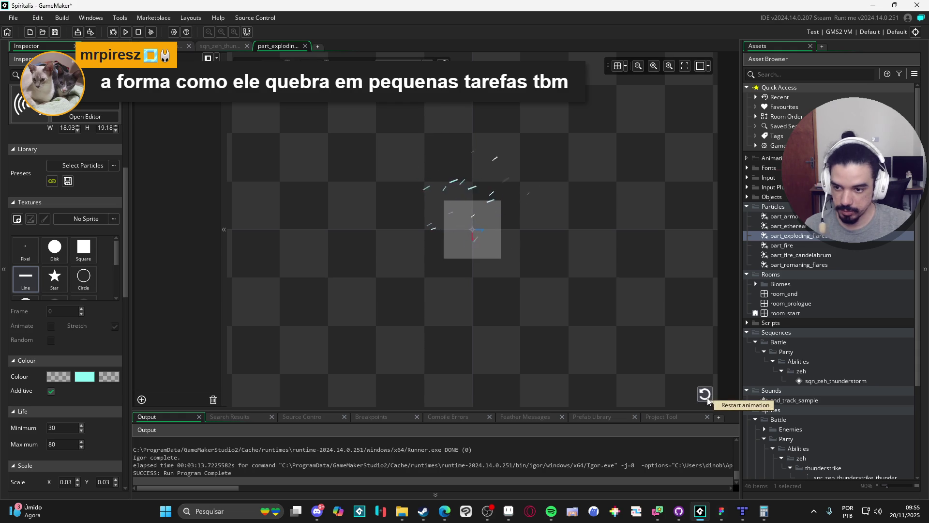
left_click(704, 394)
left_click(703, 396)
left_click(702, 397)
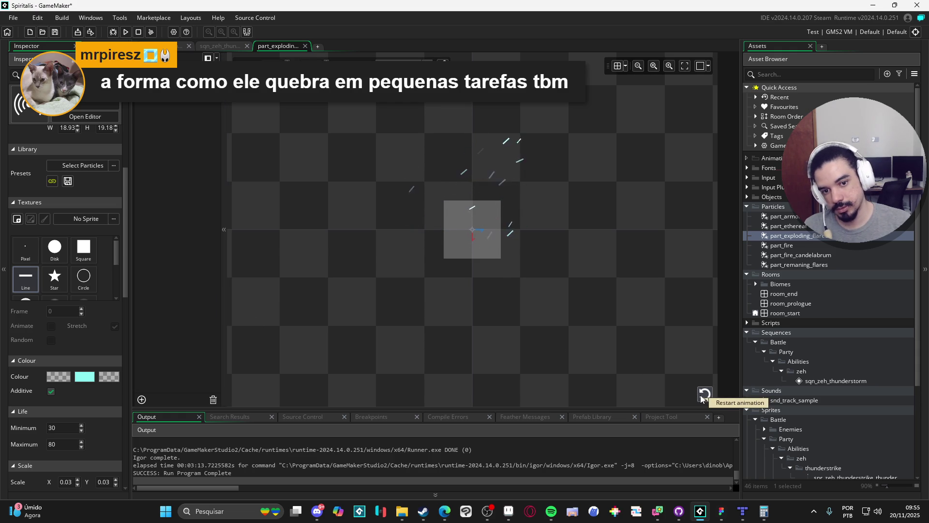
left_click(705, 393)
mouse_move(126, 267)
left_mouse_down()
mouse_move(124, 394)
mouse_move(119, 355)
mouse_move(117, 387)
mouse_move(130, 423)
left_mouse_up()
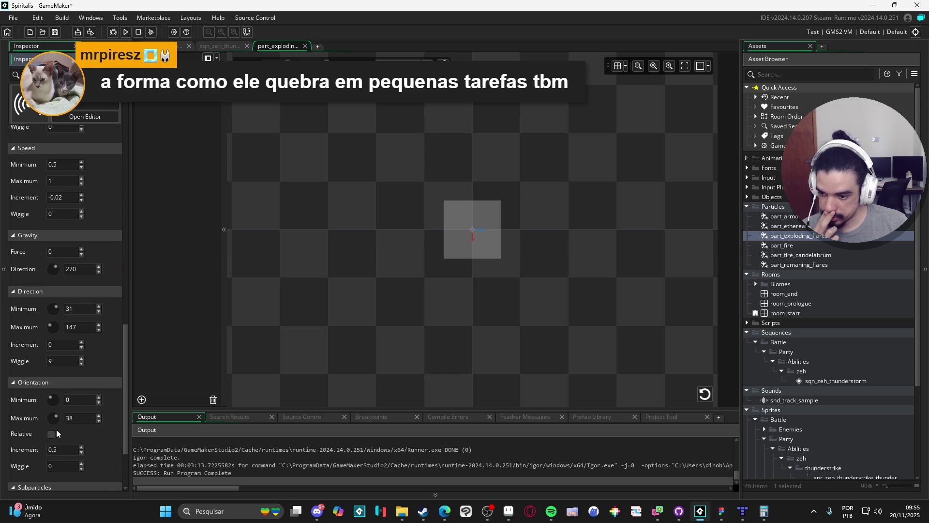
Orient the sparks relative to travel, with orientation maximum and increment both 0
left_click(704, 399)
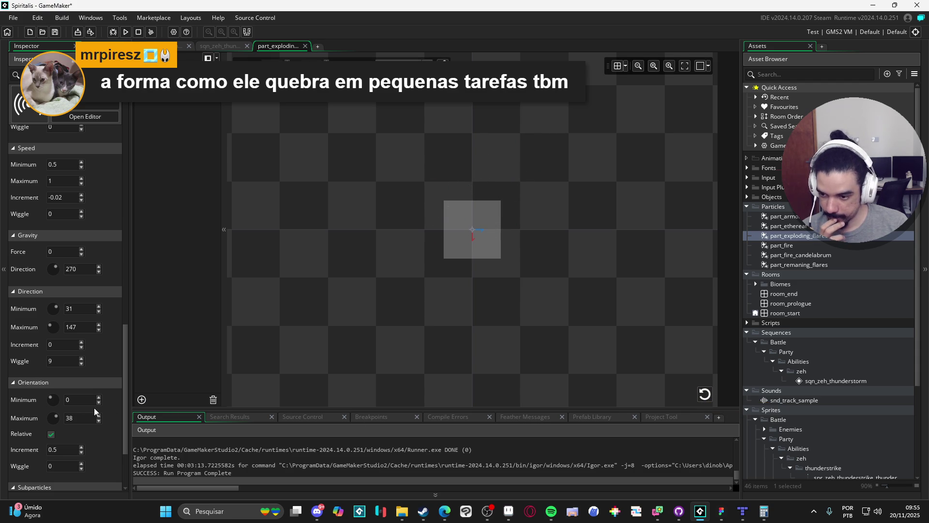
left_click_drag(82, 422, 37, 422)
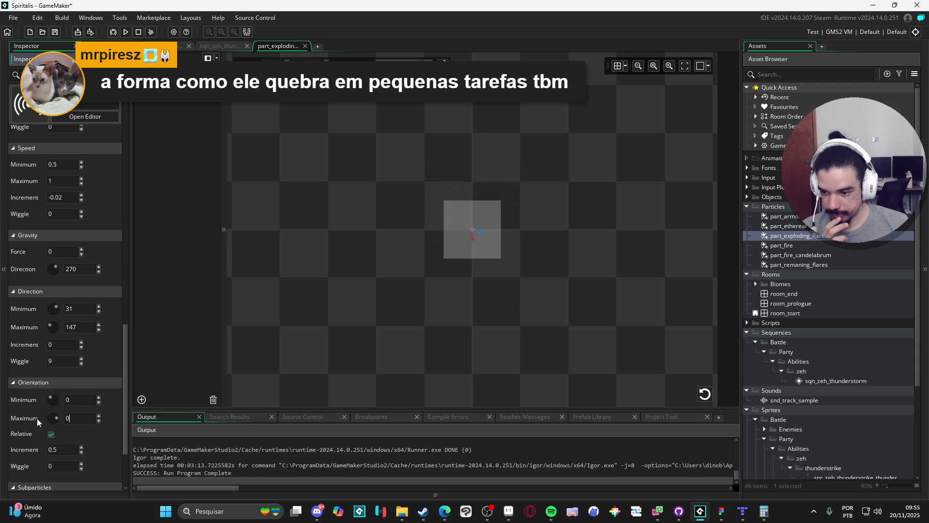
left_click(705, 394)
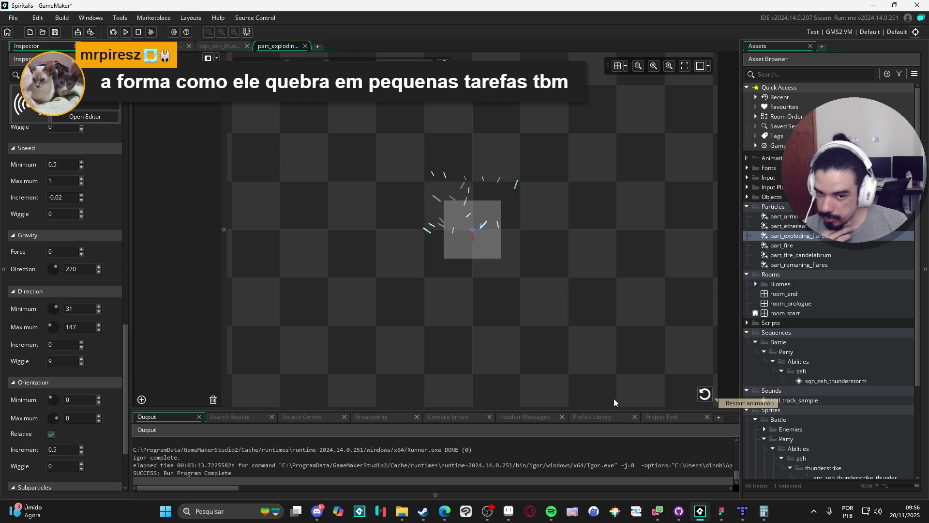
left_click(705, 395)
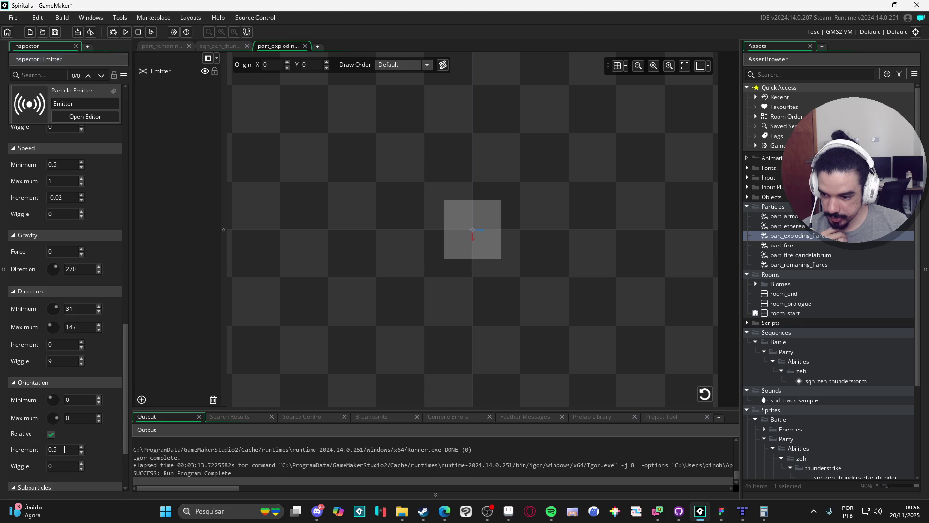
left_click(50, 449)
left_click(704, 394)
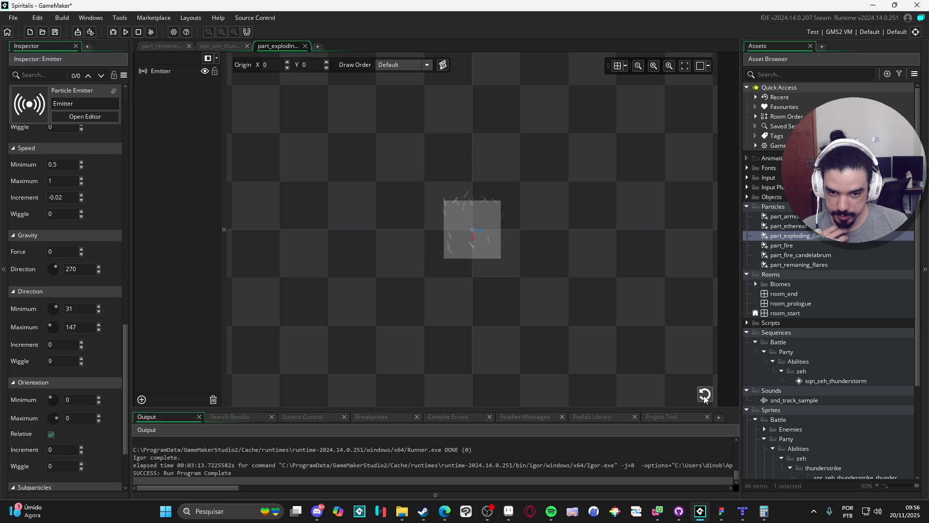
Replay the line-spark burst repeatedly to check the orientation, then bring up the starting colour
left_click(705, 394)
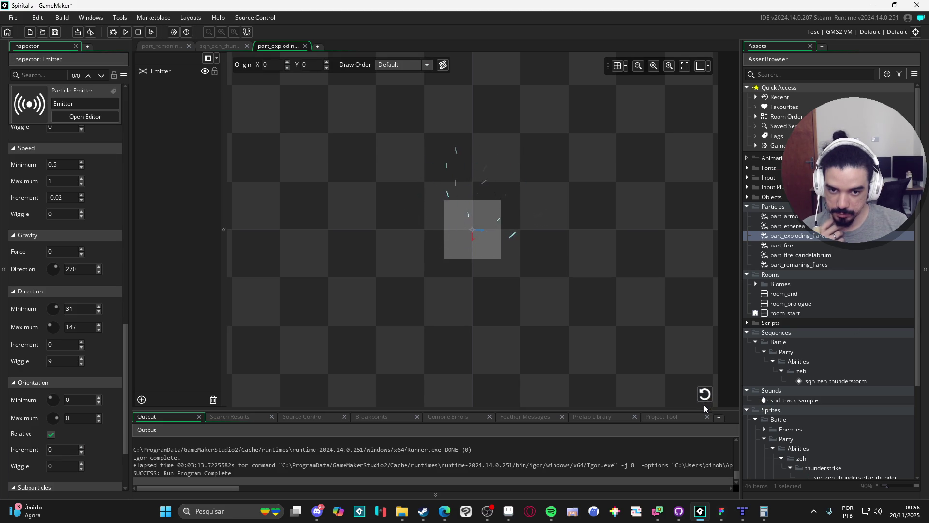
left_click(705, 401)
left_click(704, 401)
left_click(705, 400)
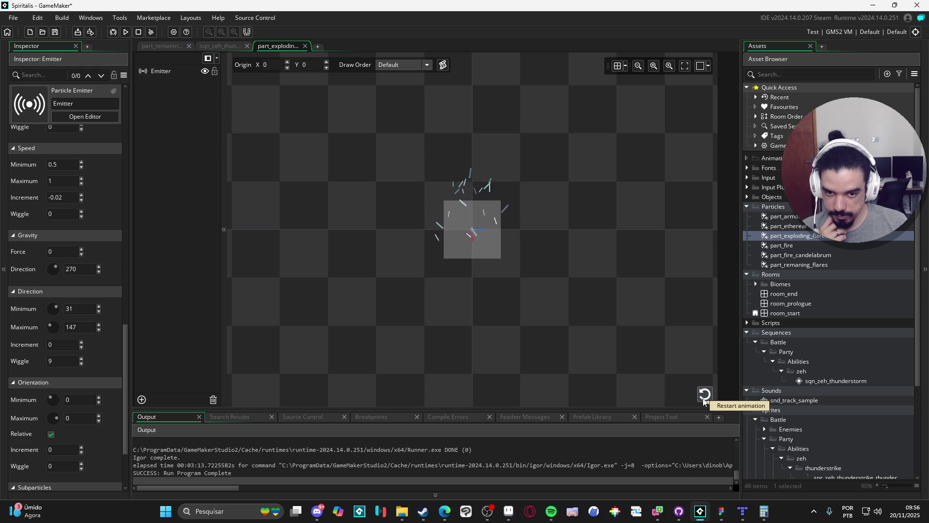
left_click(705, 401)
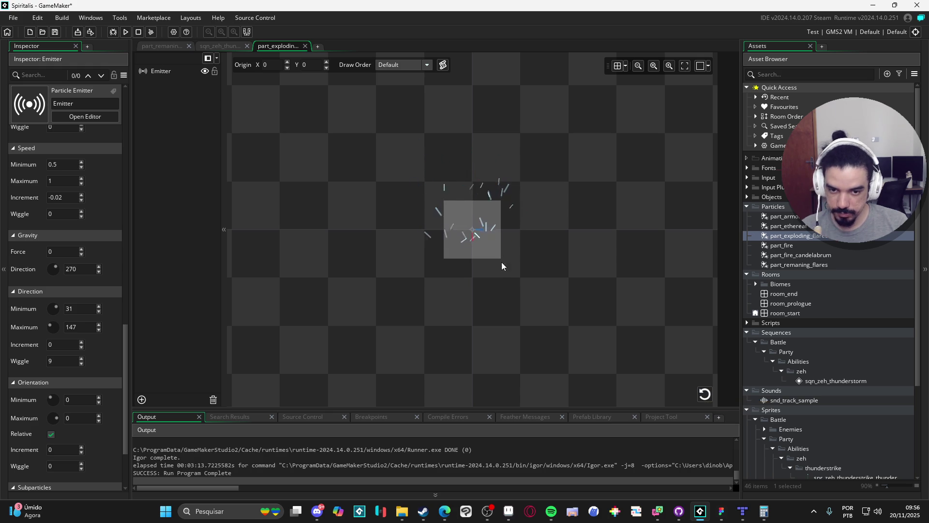
left_click(706, 394)
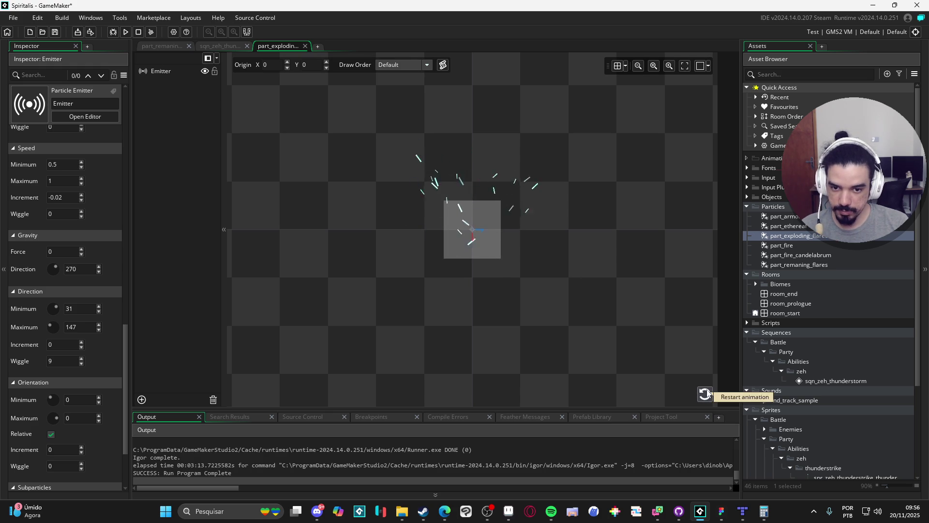
left_click(705, 398)
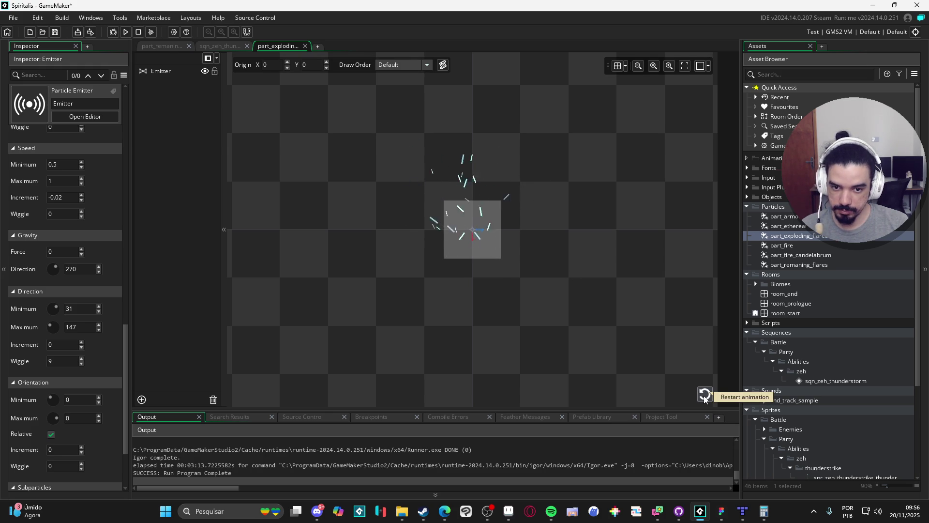
left_click(704, 398)
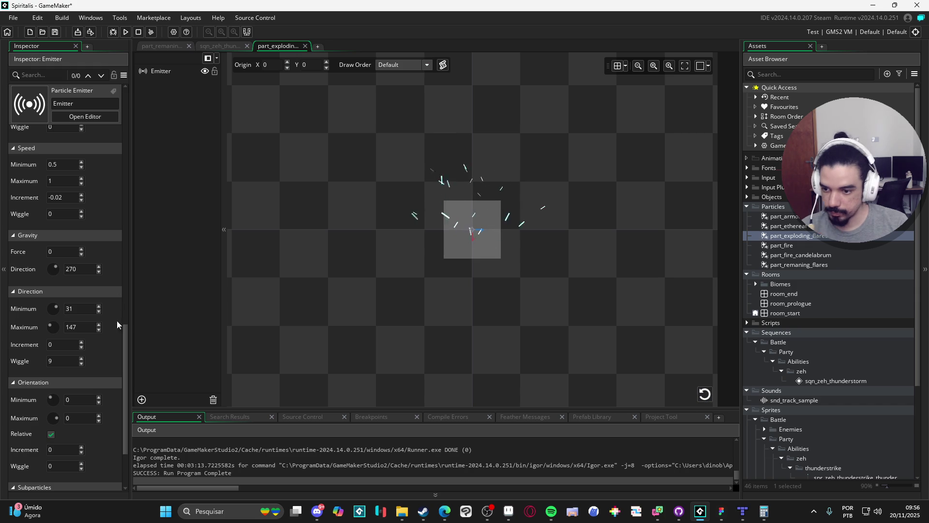
scroll(115, 314, "up", 10)
left_click(63, 375)
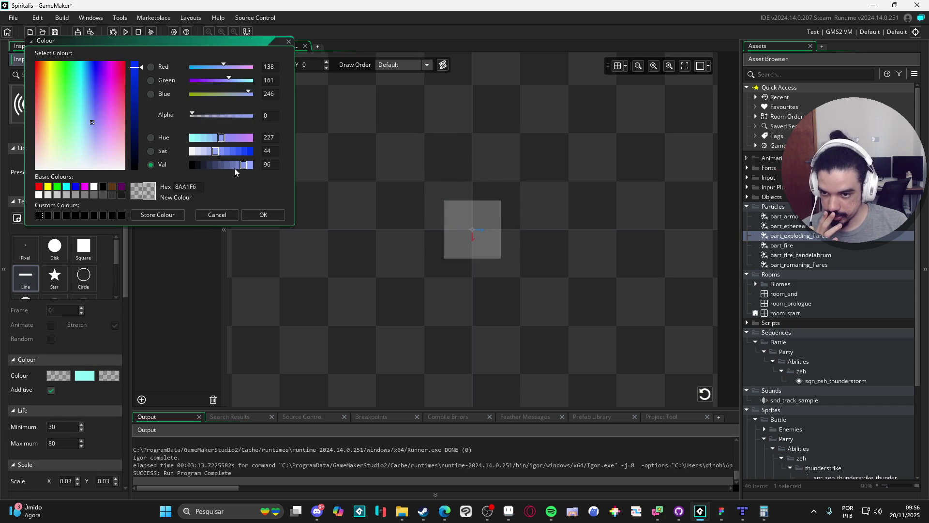
Set the starting particle colour to opaque cyan 8AF6F1 at alpha 255
left_click(192, 141)
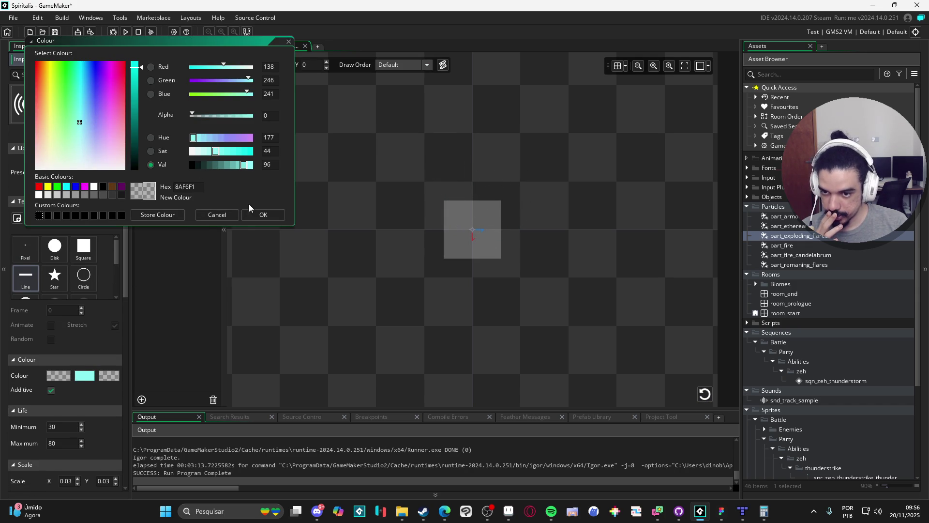
left_click(217, 215)
left_click(87, 375)
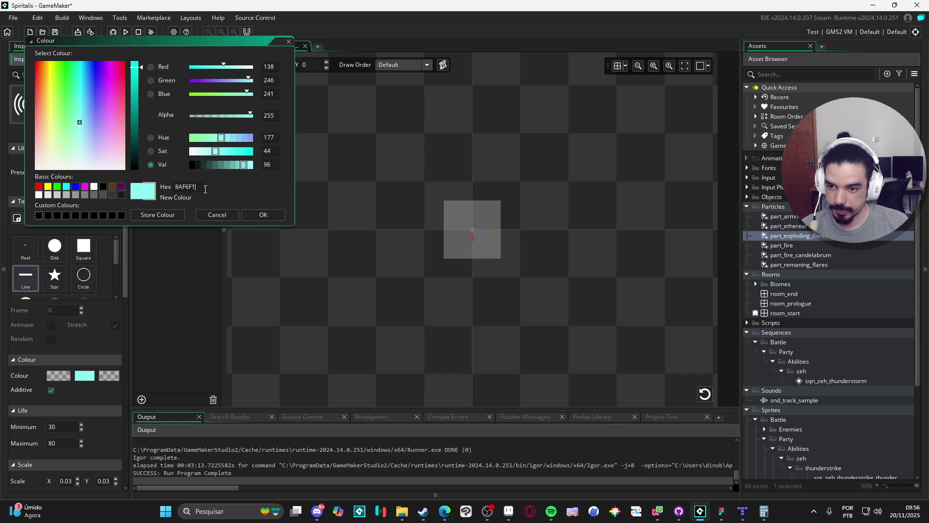
left_click(262, 220)
left_click(62, 373)
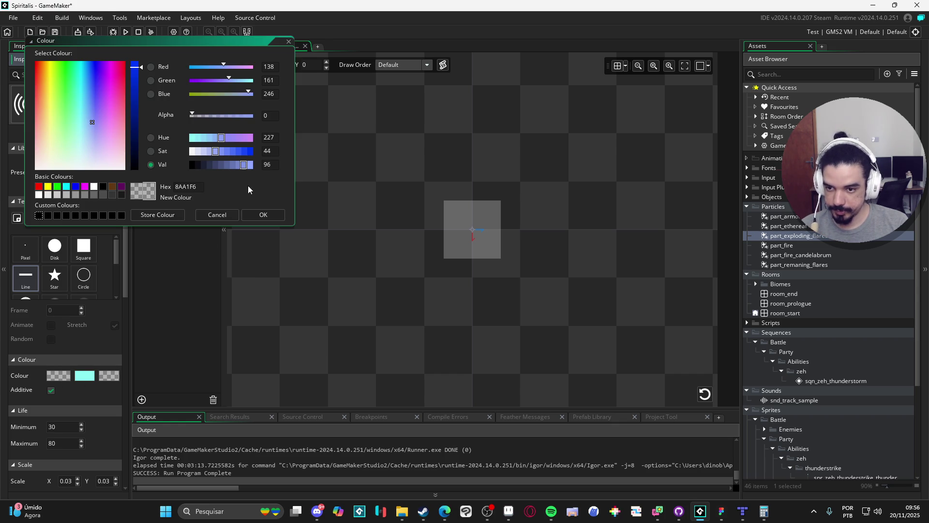
type("8AF6F1")
left_click(251, 116)
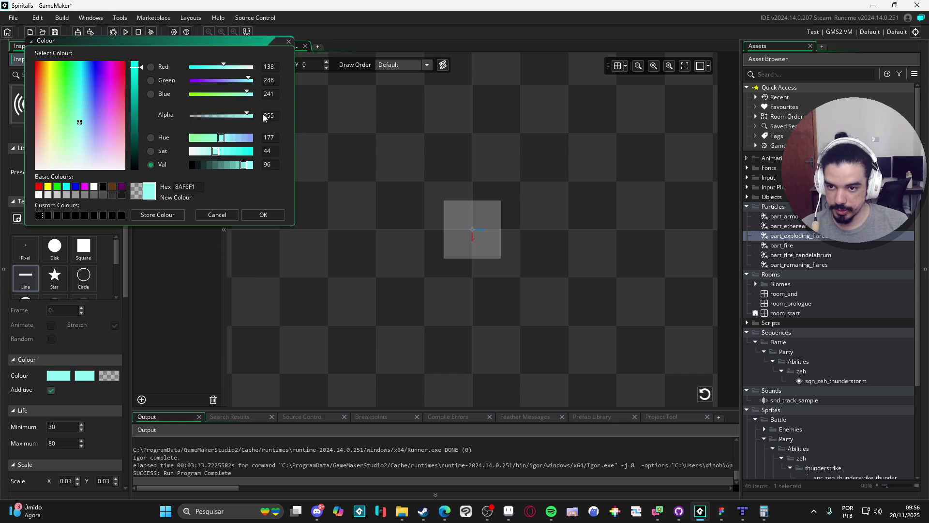
left_click(262, 215)
Make the second particle colour fully transparent with alpha 0
left_click(88, 376)
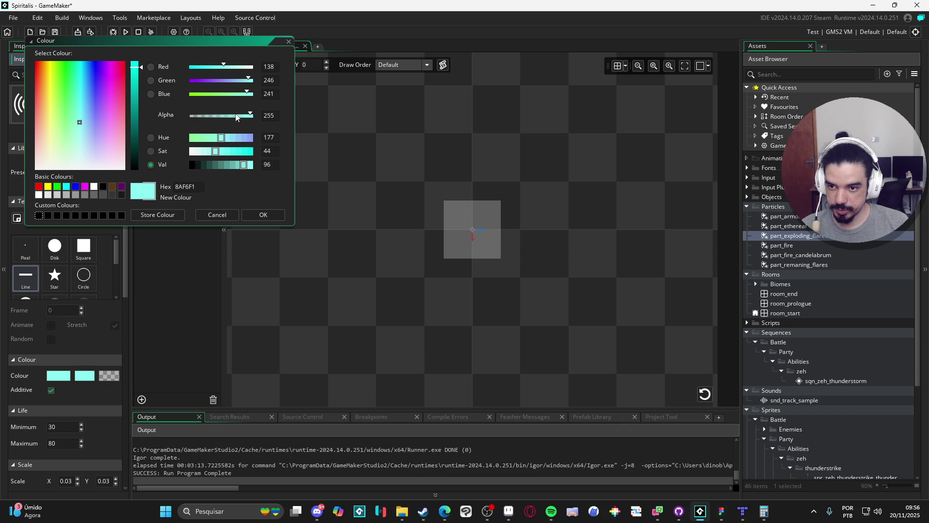
left_click_drag(237, 116, 178, 115)
left_click(257, 216)
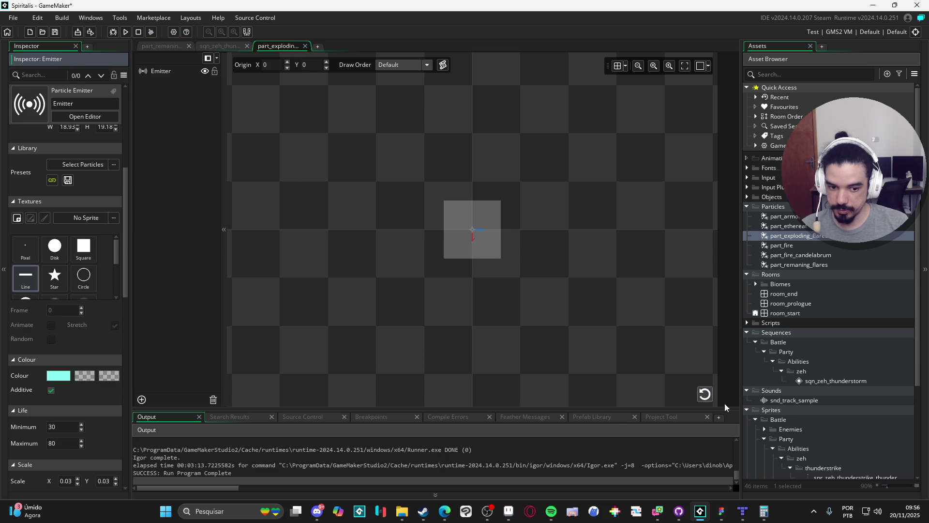
Replay the burst to preview the cyan line sparks
left_click(705, 395)
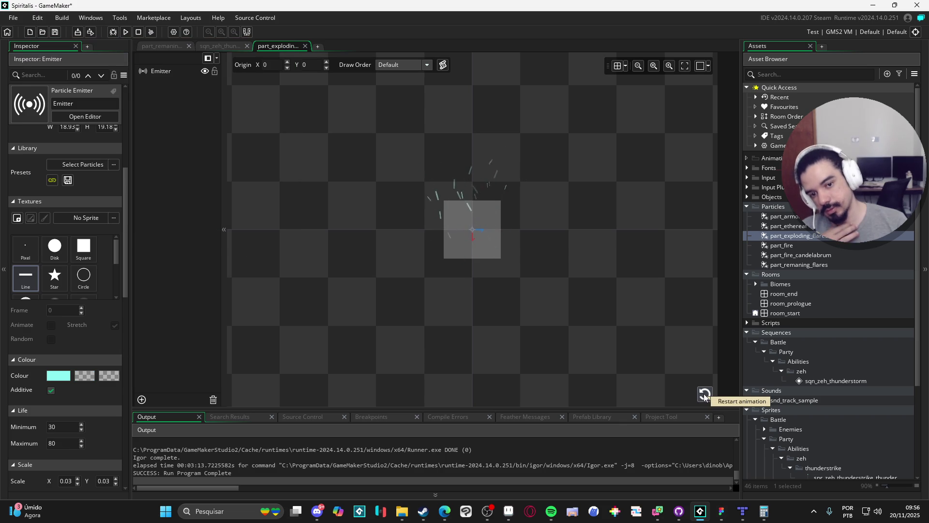
left_click_drag(127, 284, 138, 417)
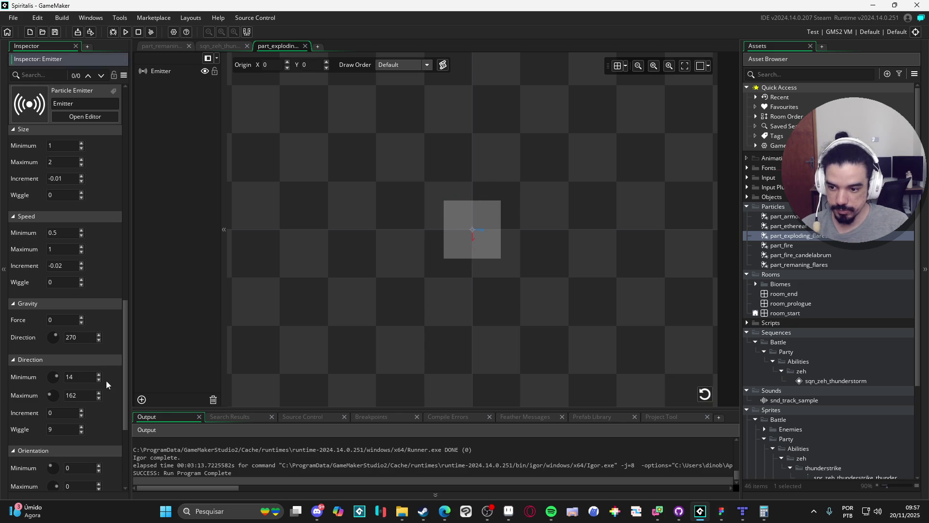
left_click(703, 397)
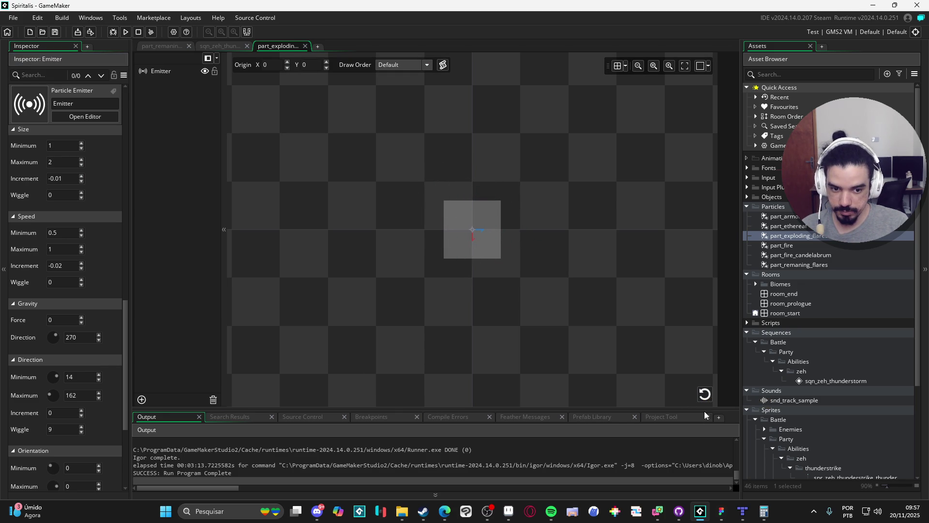
left_click(705, 399)
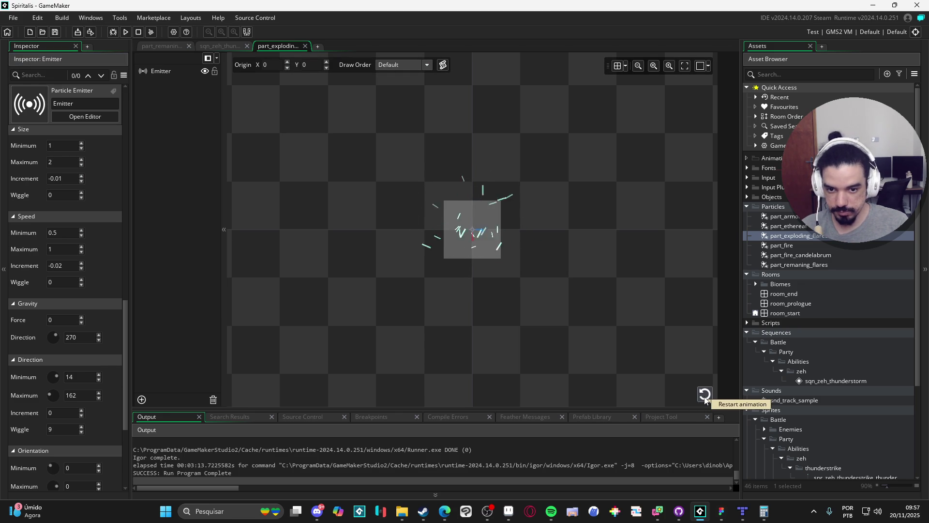
left_click(705, 400)
Shrink the emitter to a small central square of about 45 px and replay the burst
left_click(486, 230)
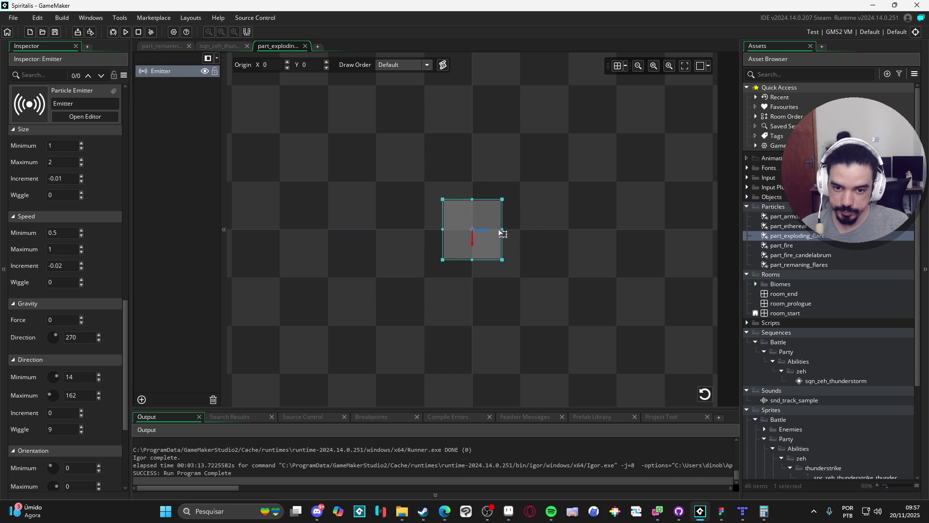
left_click_drag(502, 228, 473, 220)
left_click(548, 288)
left_click(705, 394)
left_click(705, 394)
left_click(705, 394)
left_click(705, 394)
left_click(705, 394)
left_click(705, 394)
left_click_drag(126, 338, 138, 294)
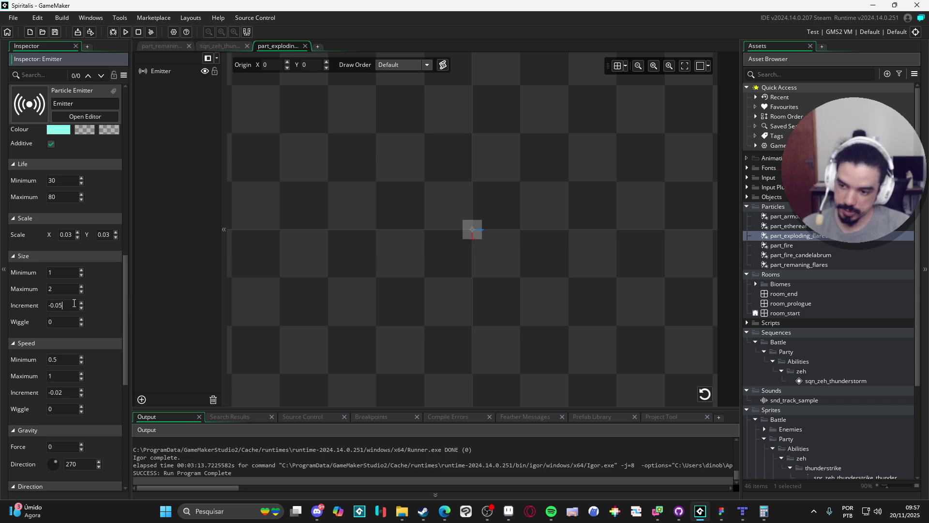
Replay the burst repeatedly to check the sparks shrinking quickly at the -0.05 size increment
left_click(705, 394)
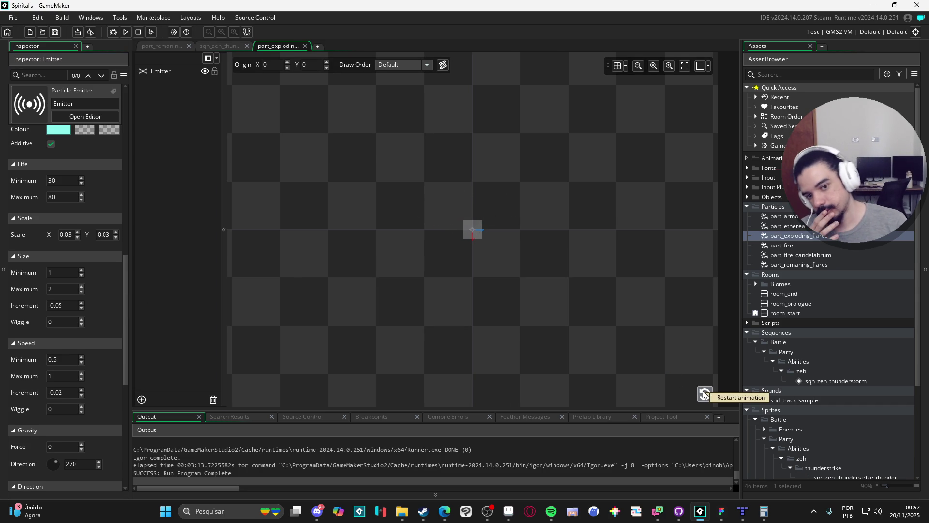
left_click(705, 394)
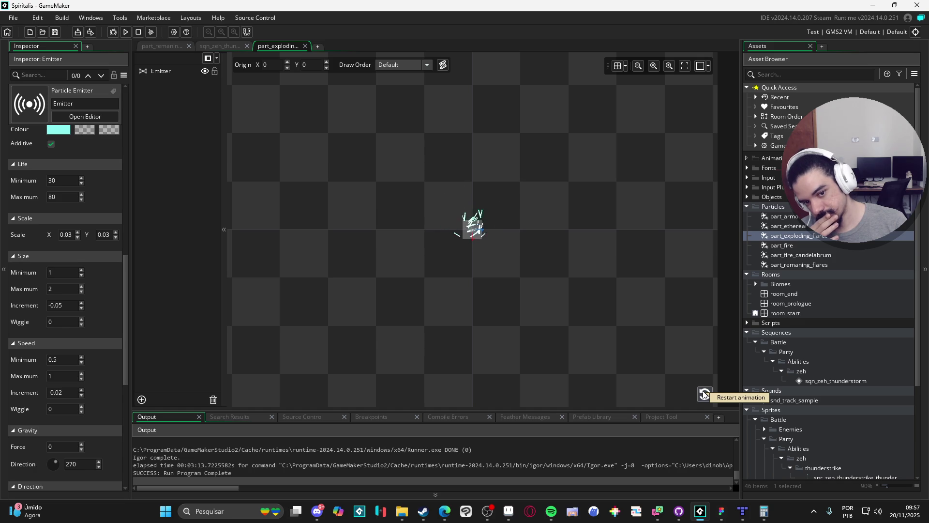
left_click(704, 394)
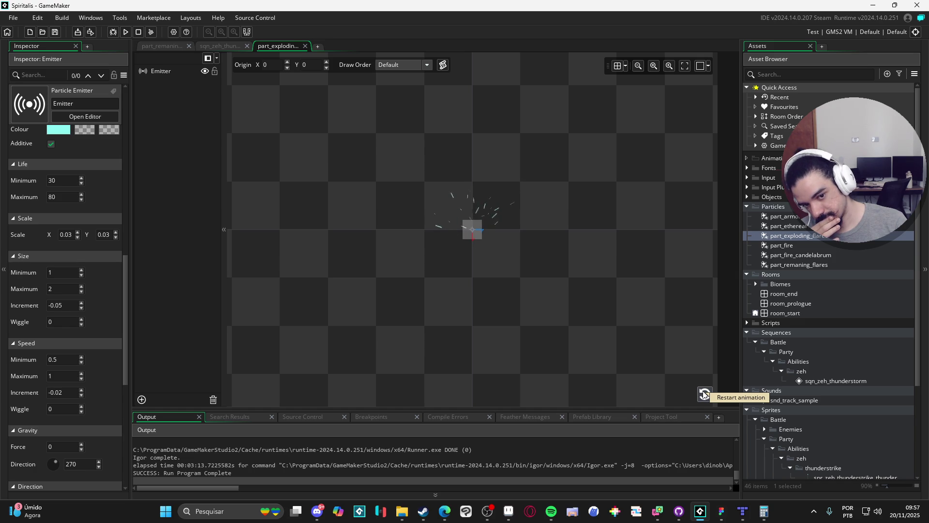
left_click(704, 394)
left_click(705, 394)
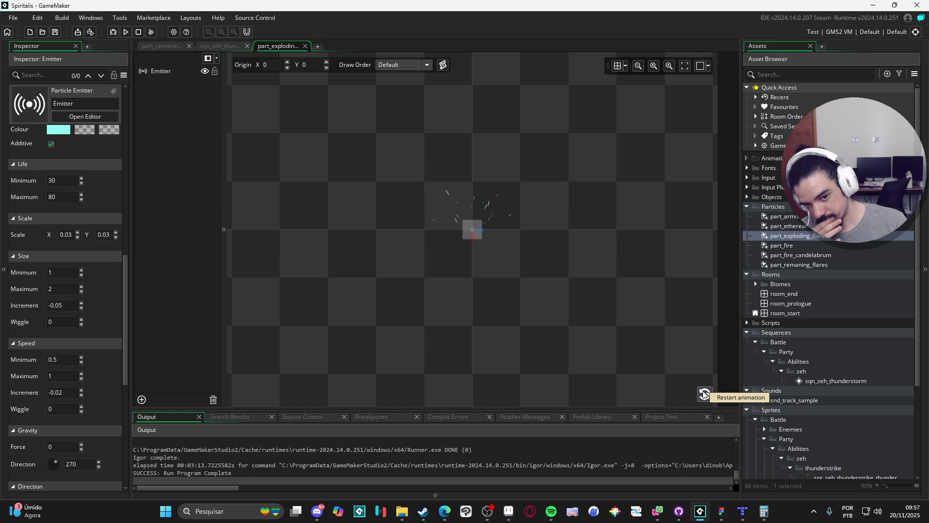
left_click(705, 394)
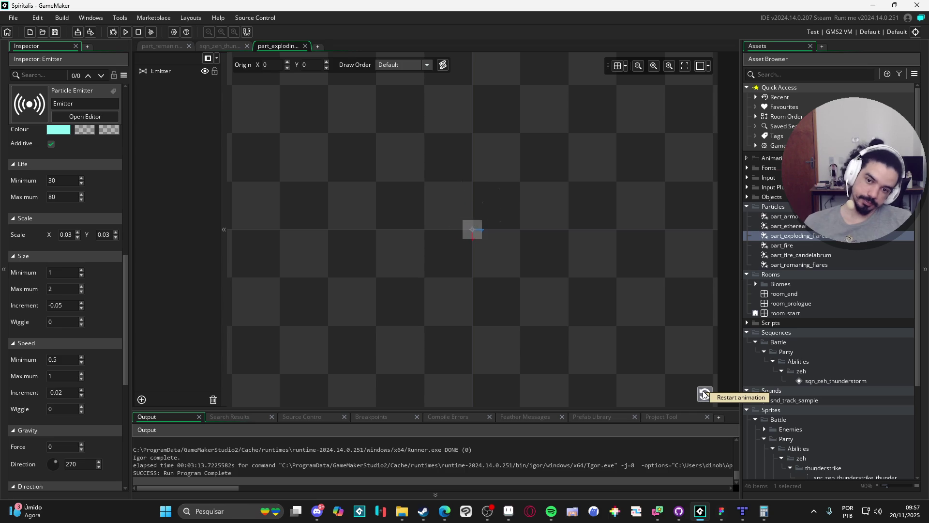
left_click(705, 394)
left_click(705, 394)
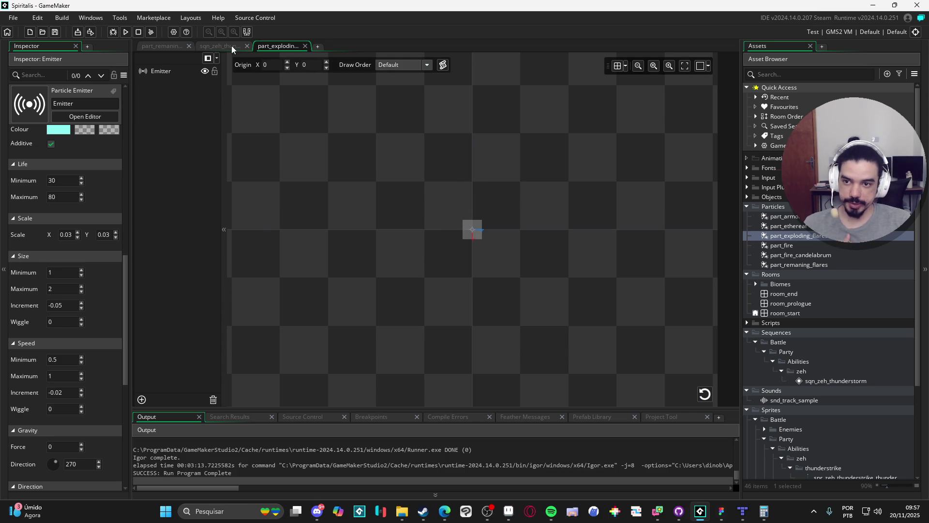
Add part_exploding_flares as the top track of sqn_zeh_thunderstorm at frame 0
left_click(221, 45)
scroll(503, 218, "down", 2)
left_click(318, 315)
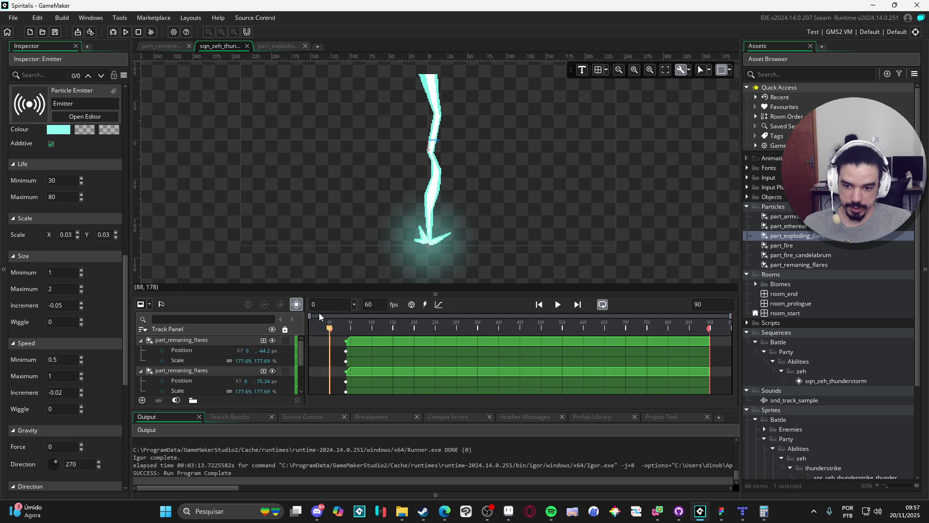
left_click(140, 340)
left_click(141, 350)
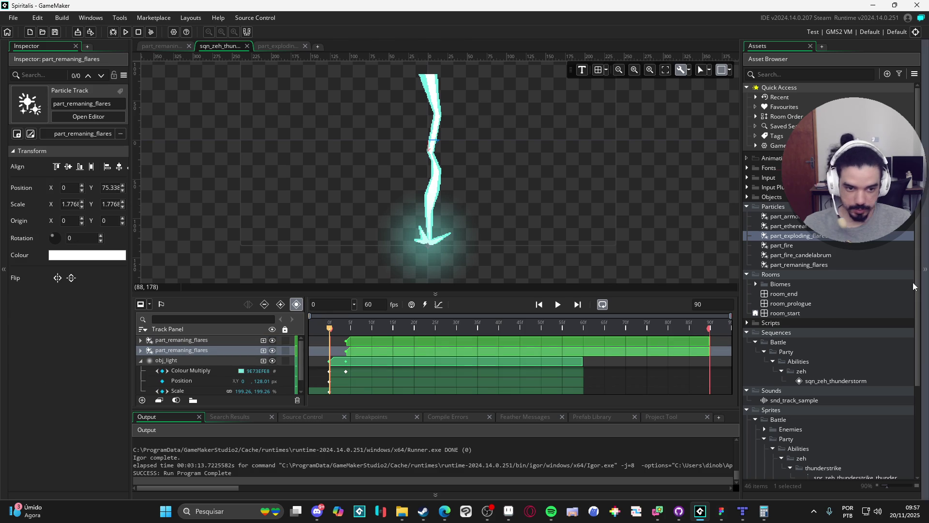
left_click_drag(798, 236, 429, 219)
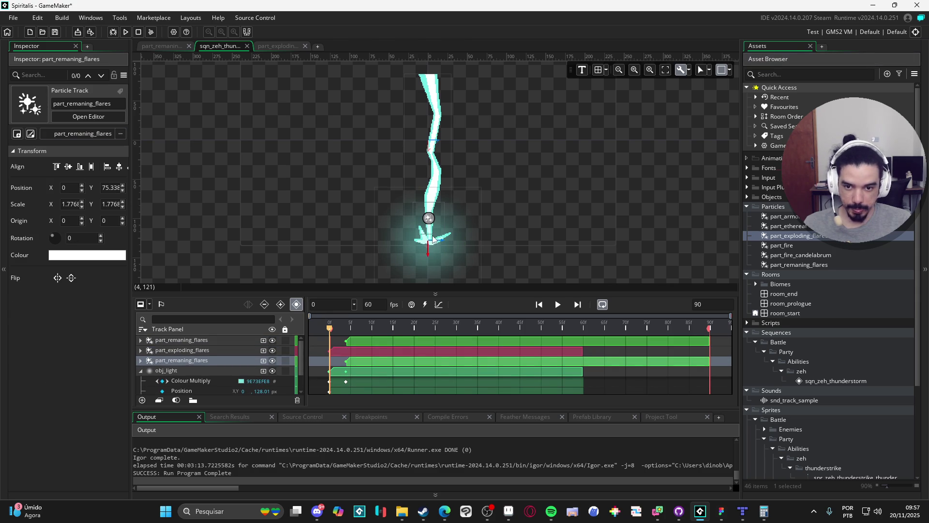
left_click(429, 219)
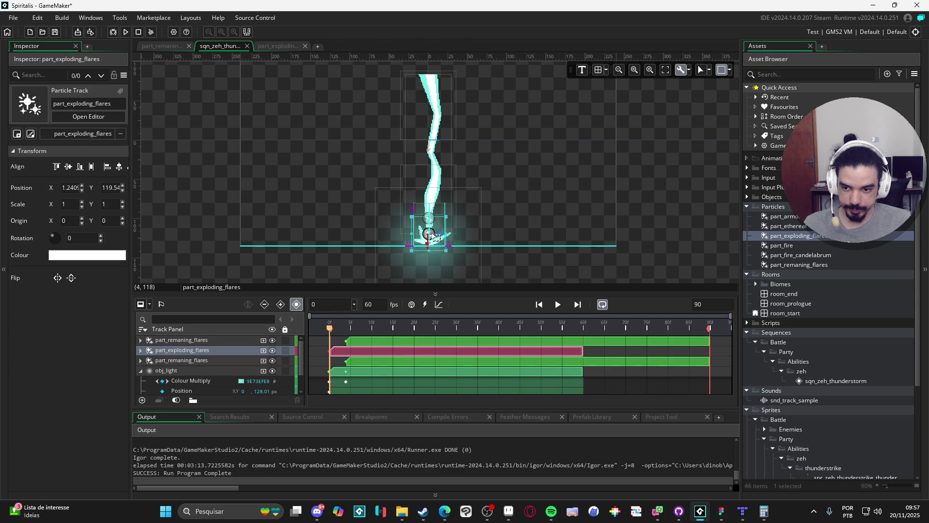
left_click_drag(192, 350, 192, 342)
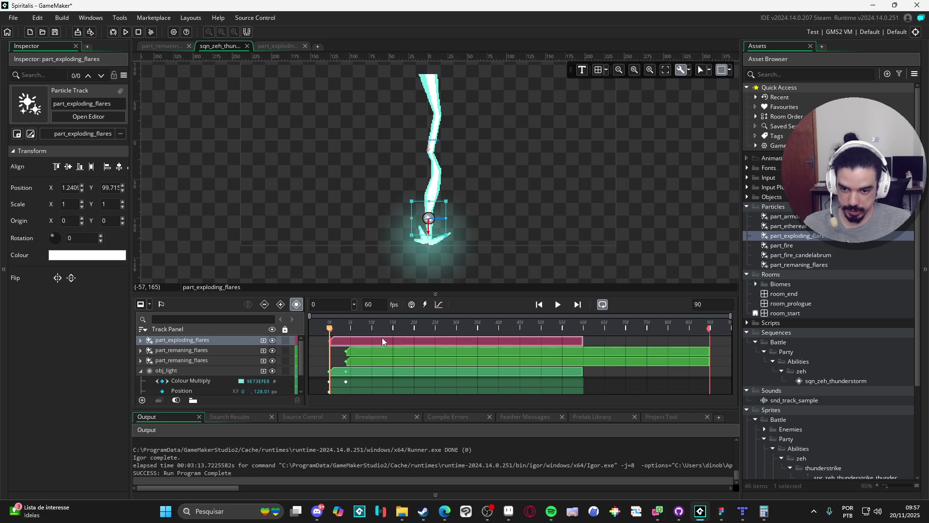
Shift the flares down toward the lightning's base and preview the sequence
left_click_drag(430, 219, 432, 242)
left_click(639, 269)
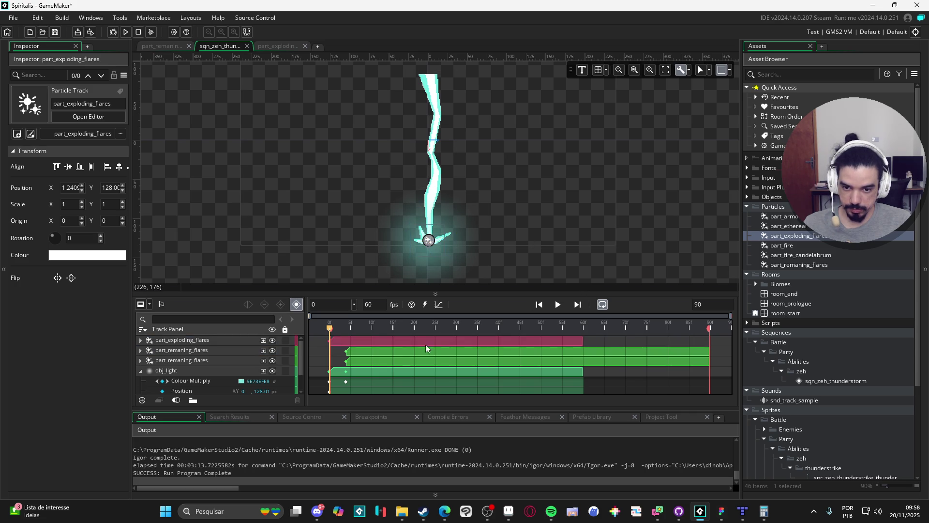
left_click(560, 306)
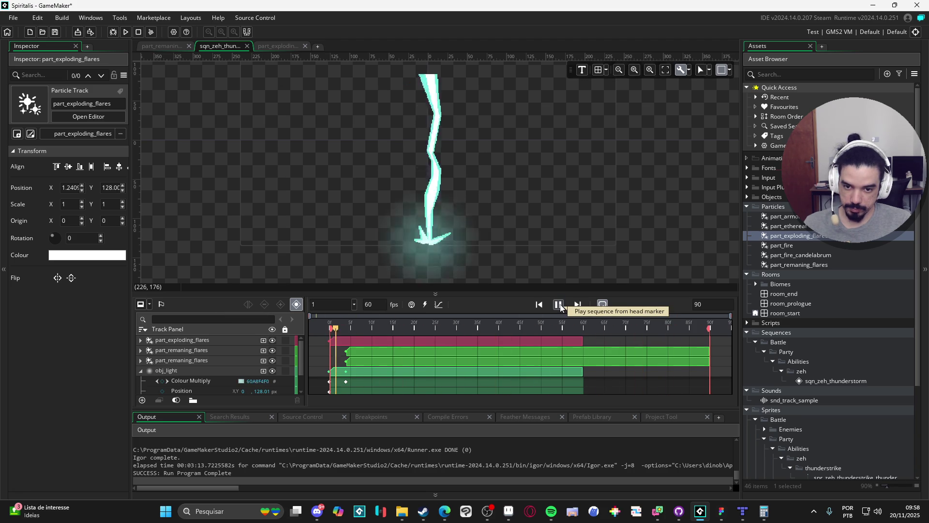
left_click(559, 306)
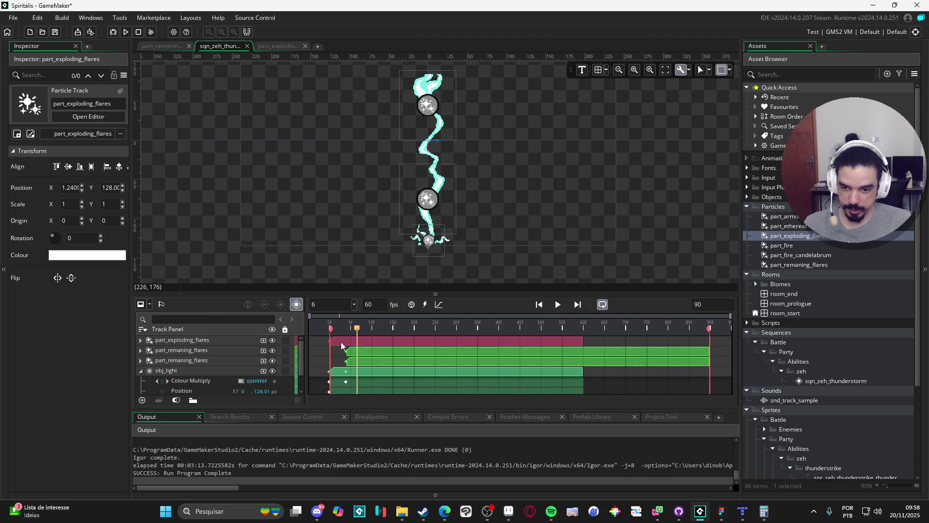
left_click(338, 342)
left_click_drag(358, 332, 330, 330)
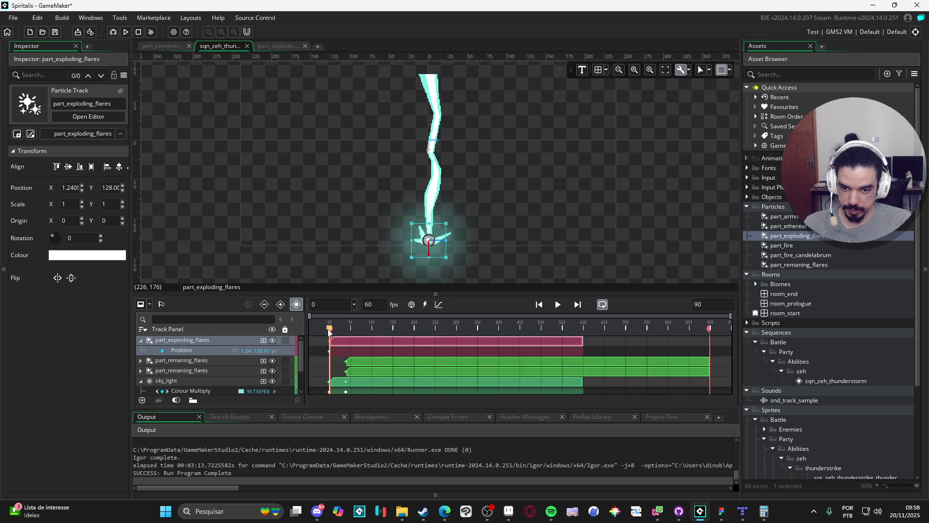
Enlarge the flares to 191.25% at Y 119.54, preview them, and reopen their particle editor
left_click_drag(460, 214, 474, 196)
left_click_drag(450, 231, 436, 239)
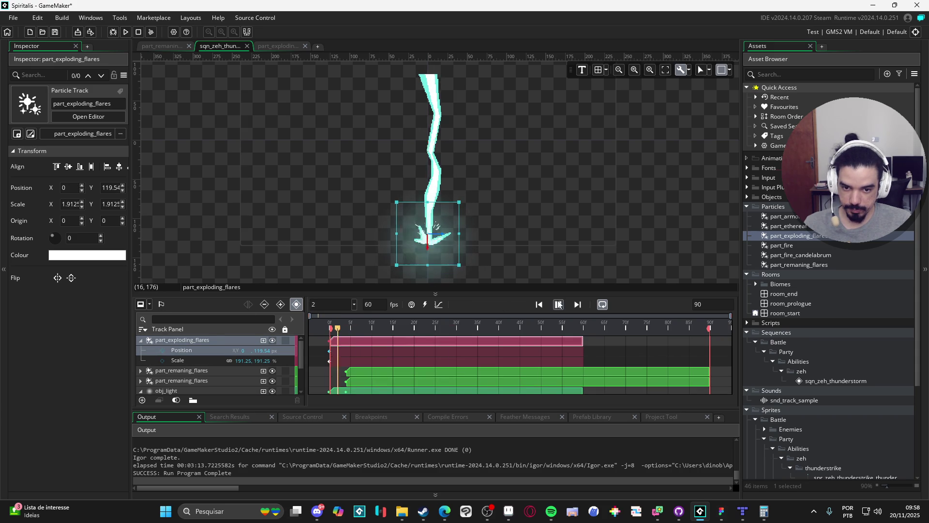
left_click(558, 304)
left_click(558, 304)
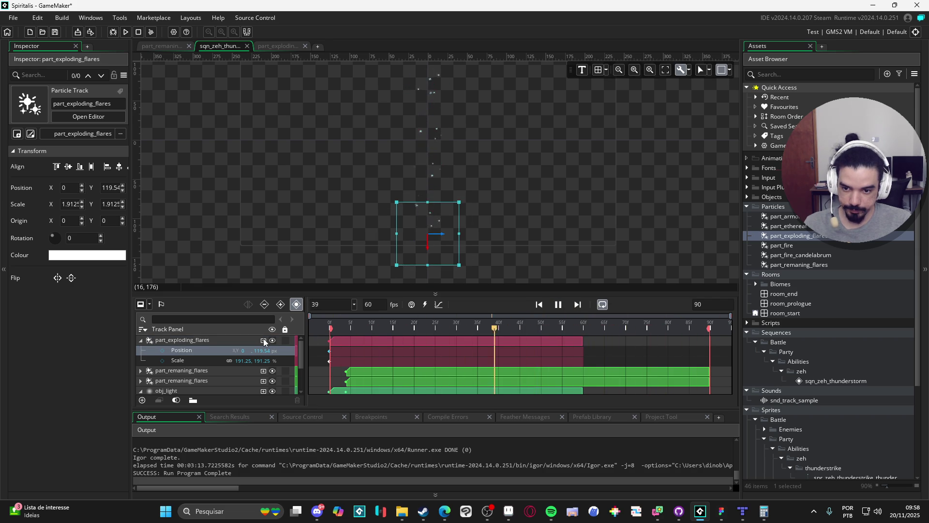
left_click(559, 304)
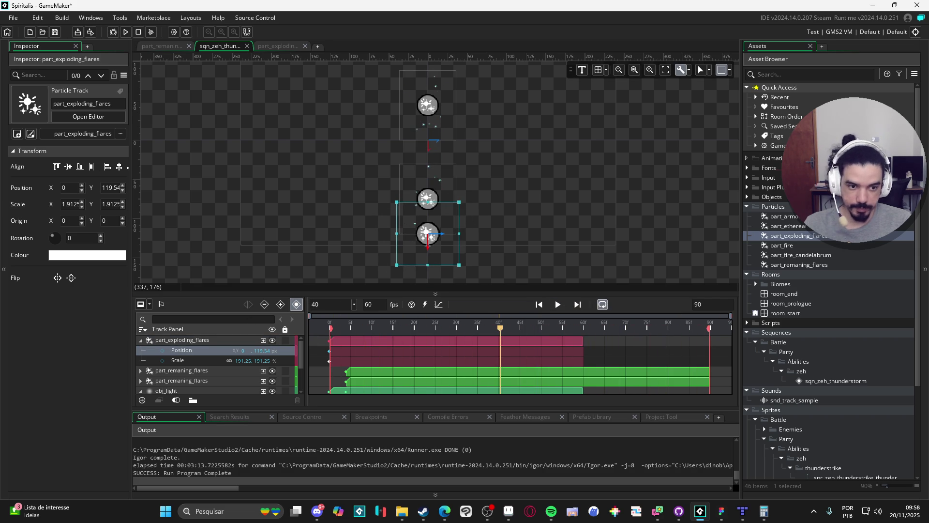
double_click(832, 239)
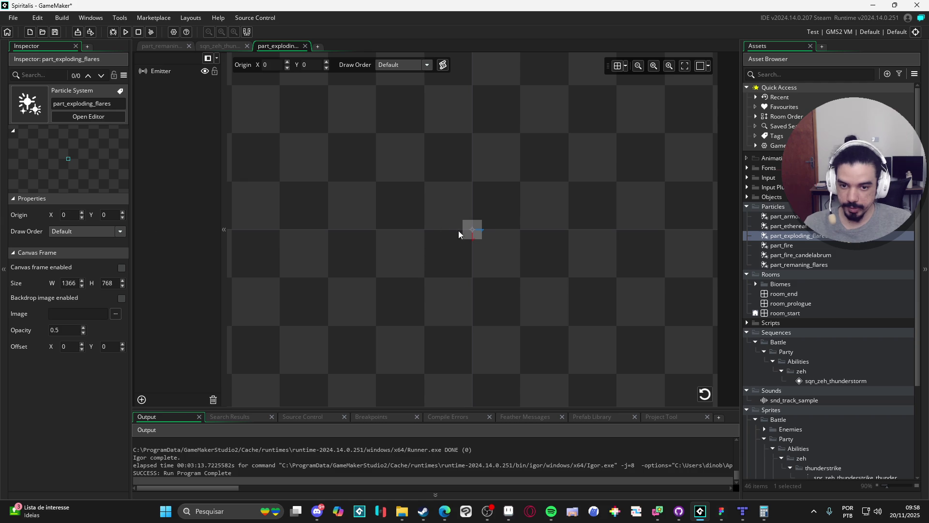
Set the sparks' size to 3–6 with a -0.1 increment and replay the burst
left_click(462, 233)
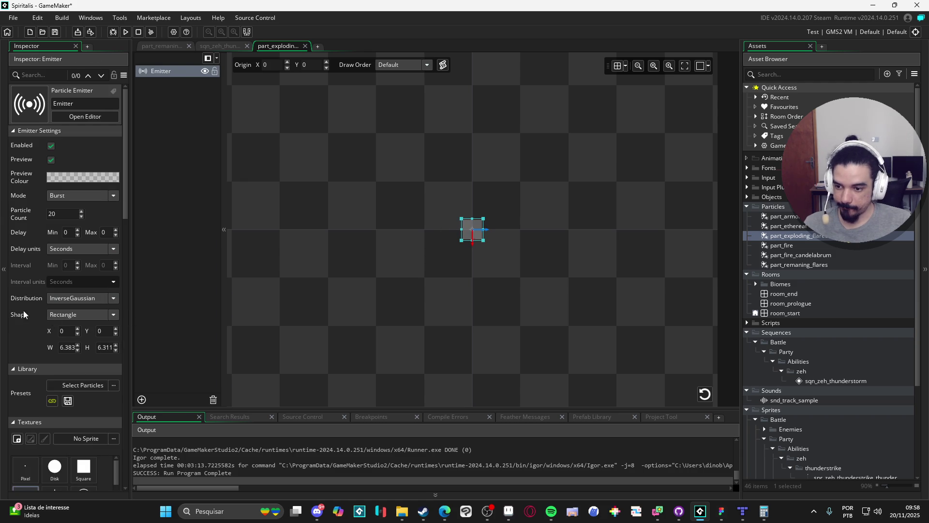
scroll(18, 298, "down", 6)
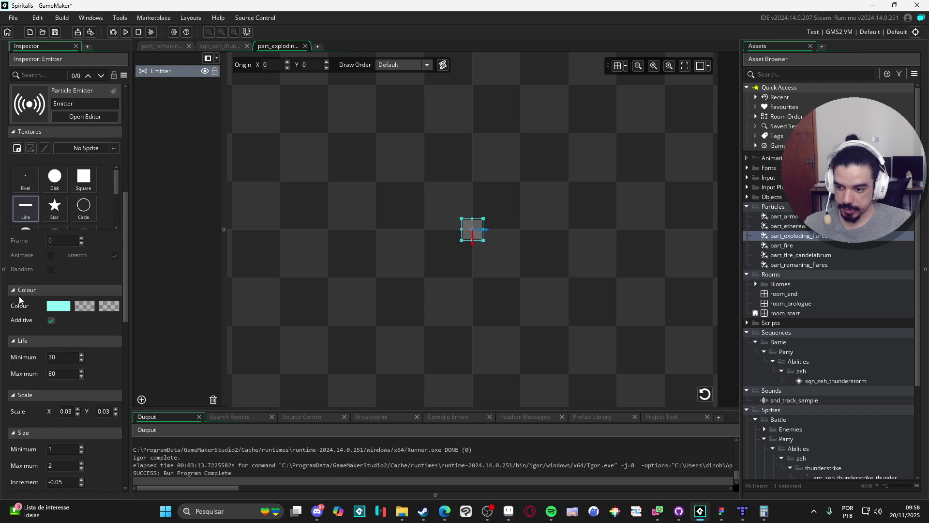
scroll(18, 295, "down", 4)
type("3")
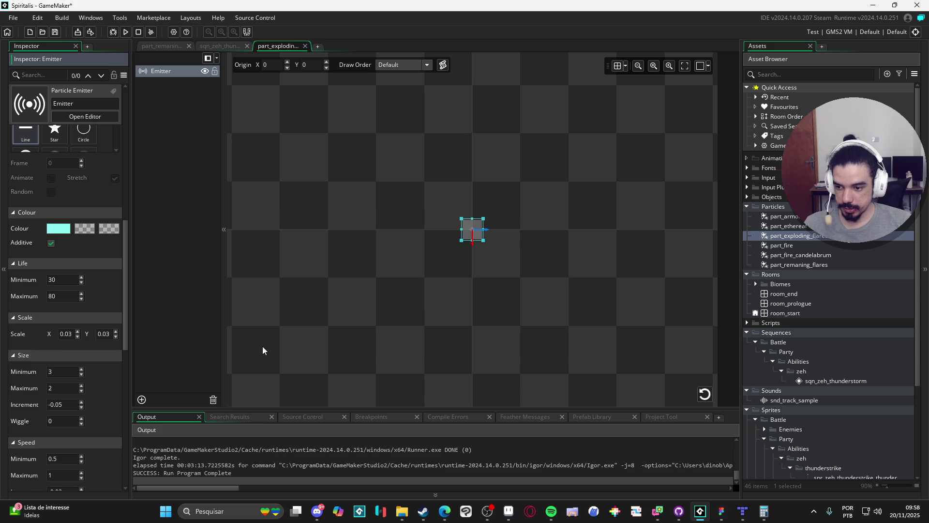
type("6")
scroll(605, 339, "down", 2)
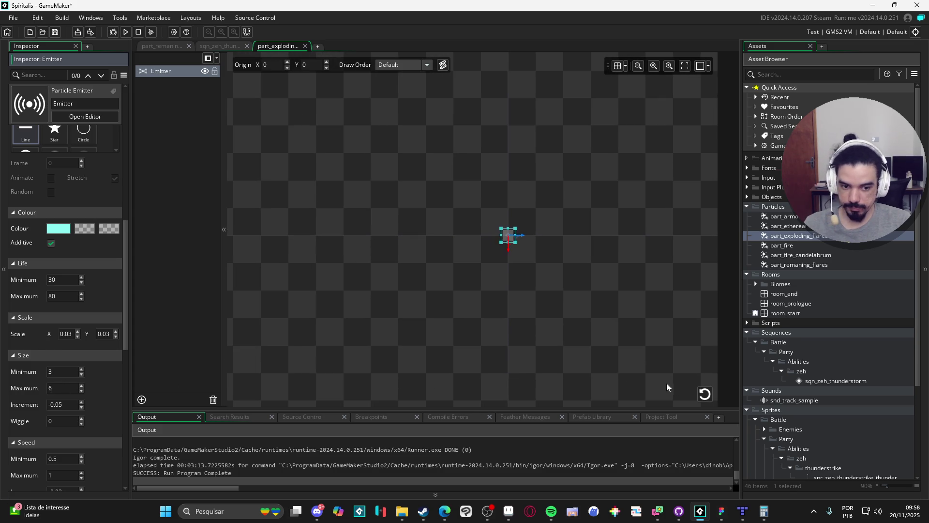
left_click(705, 394)
left_click(700, 396)
left_click(72, 408)
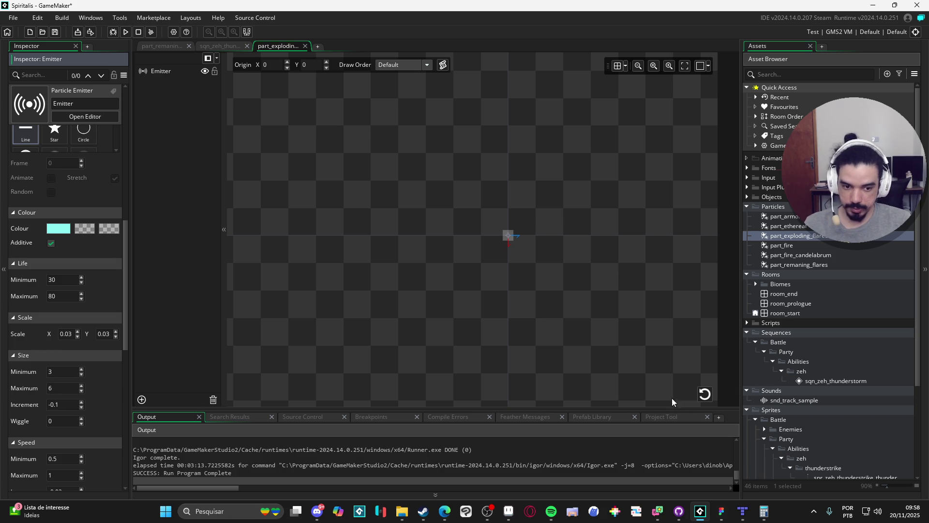
left_click(705, 393)
left_click(705, 394)
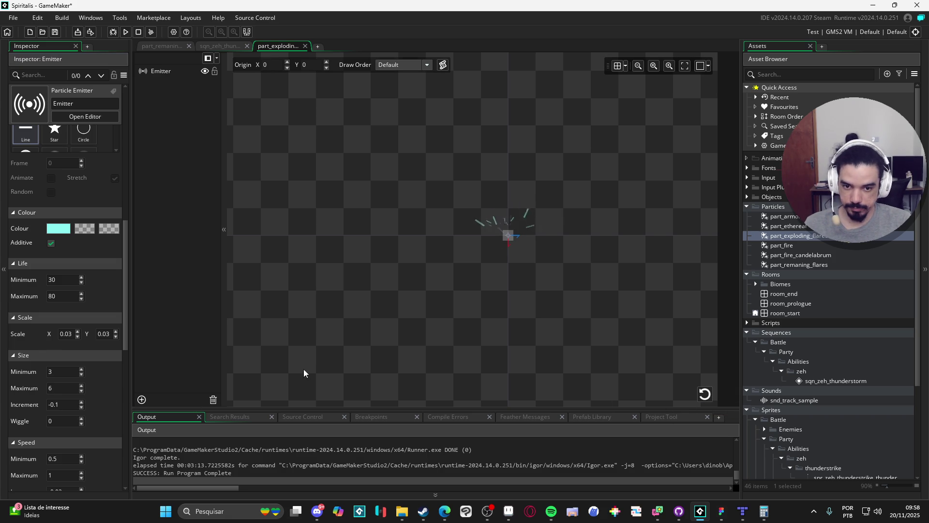
left_click(705, 394)
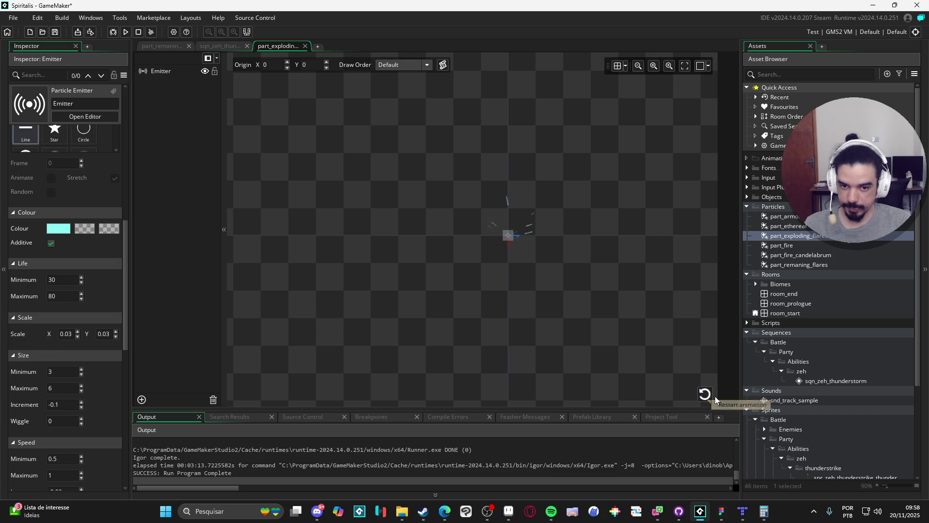
left_click(705, 394)
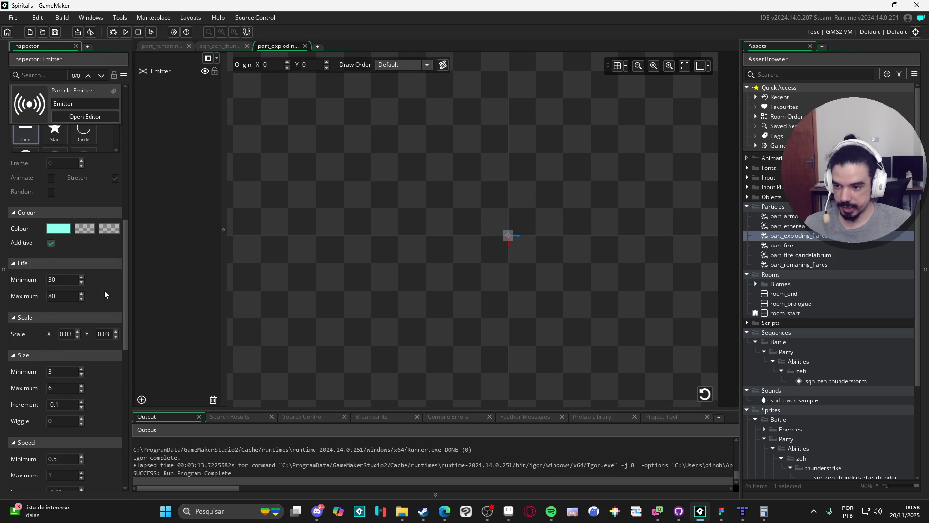
scroll(110, 289, "up", 3)
scroll(109, 290, "down", 3)
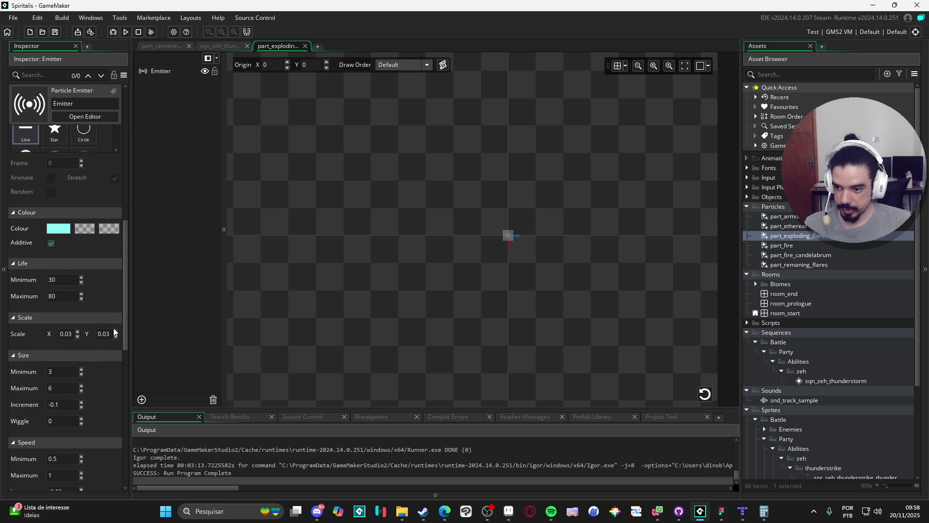
scroll(114, 332, "down", 2)
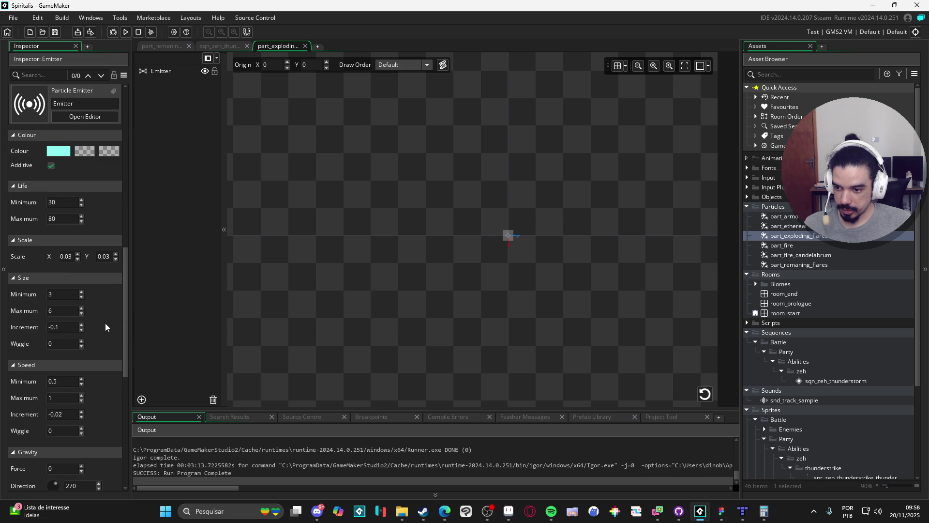
Set the sparks' speed to 2–3 with a -0.1 increment and replay the burst
left_click(68, 377)
type("2")
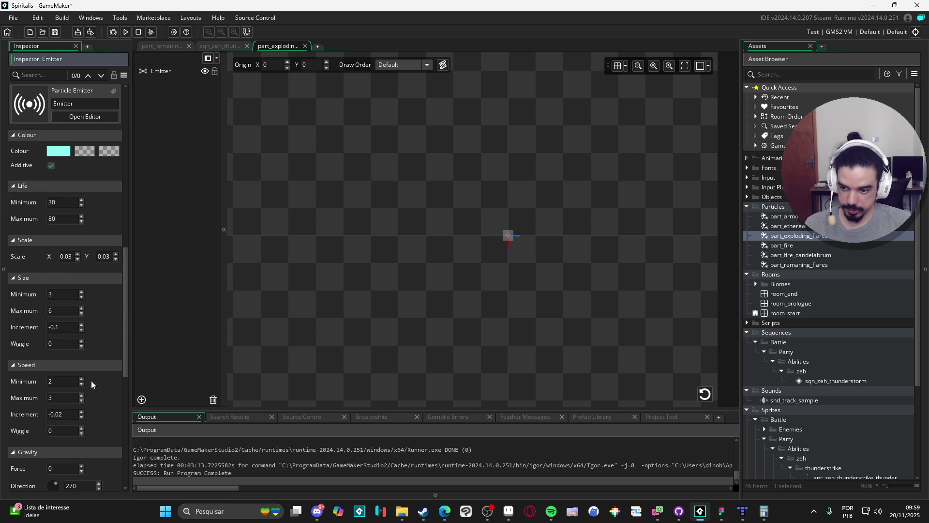
left_click(705, 394)
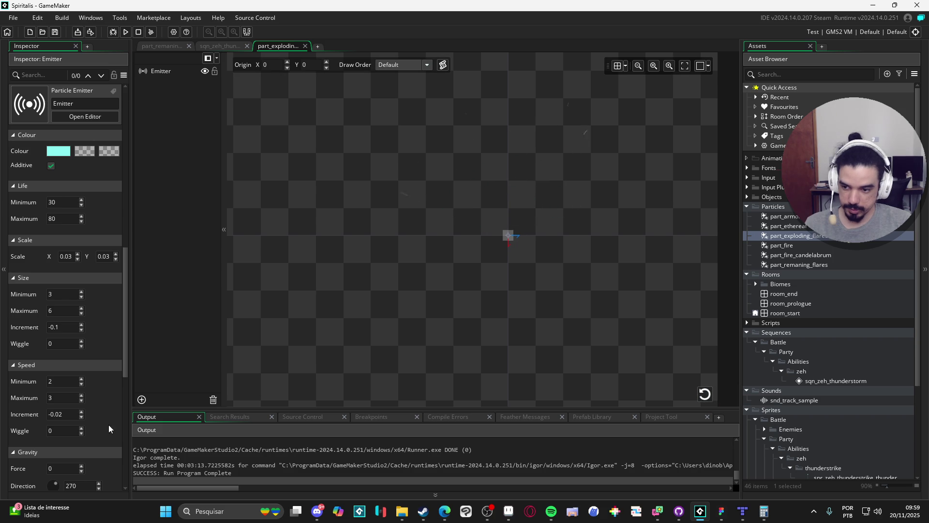
left_click(63, 383)
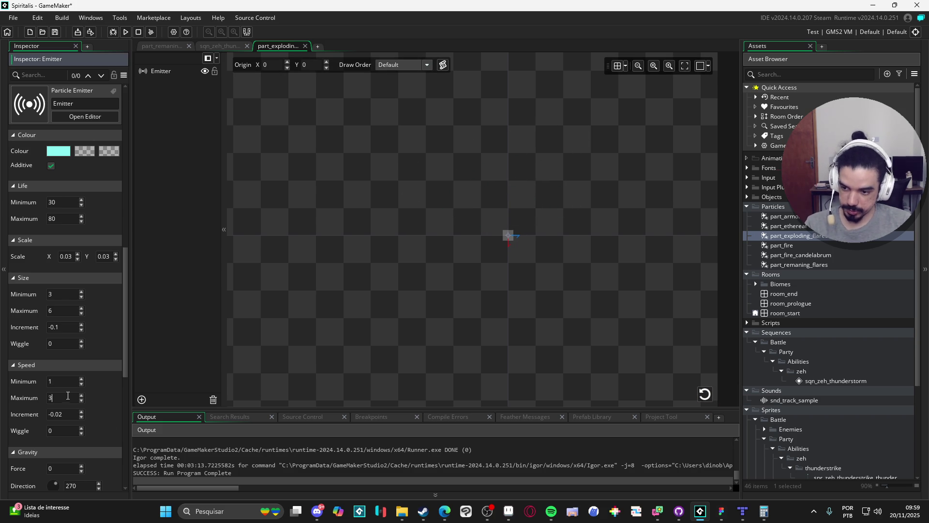
type("2")
left_click(709, 391)
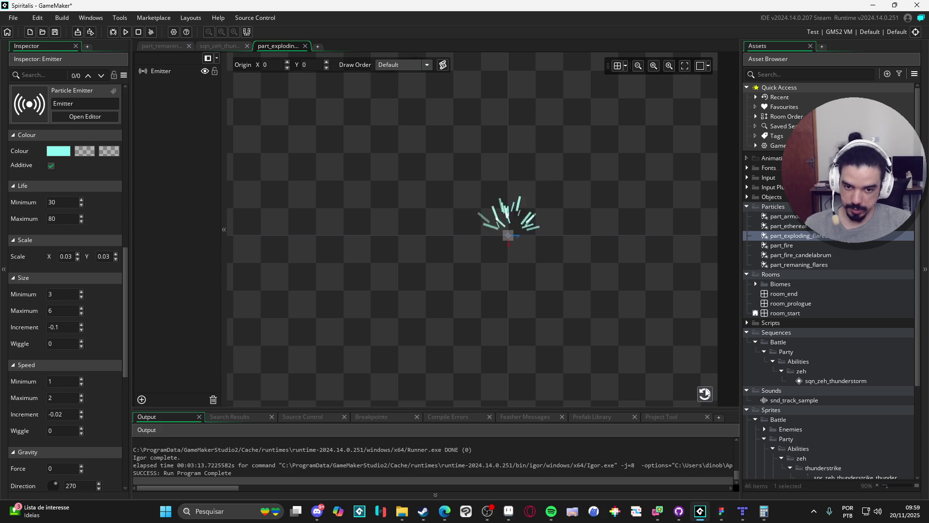
left_click(710, 391)
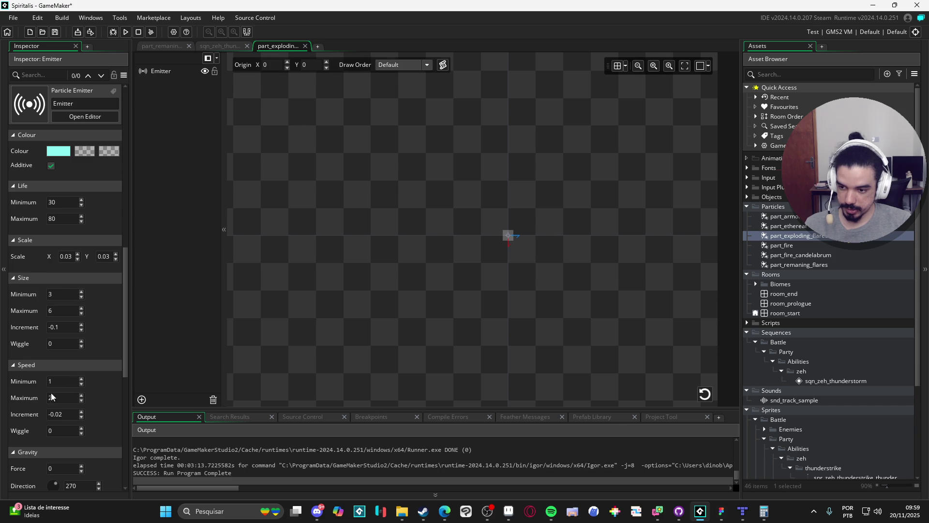
left_click(68, 414)
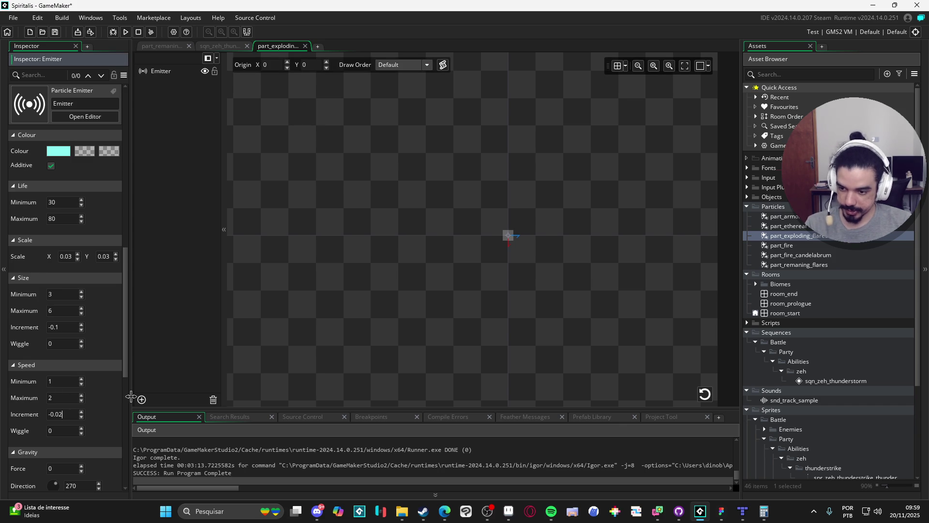
left_click(705, 394)
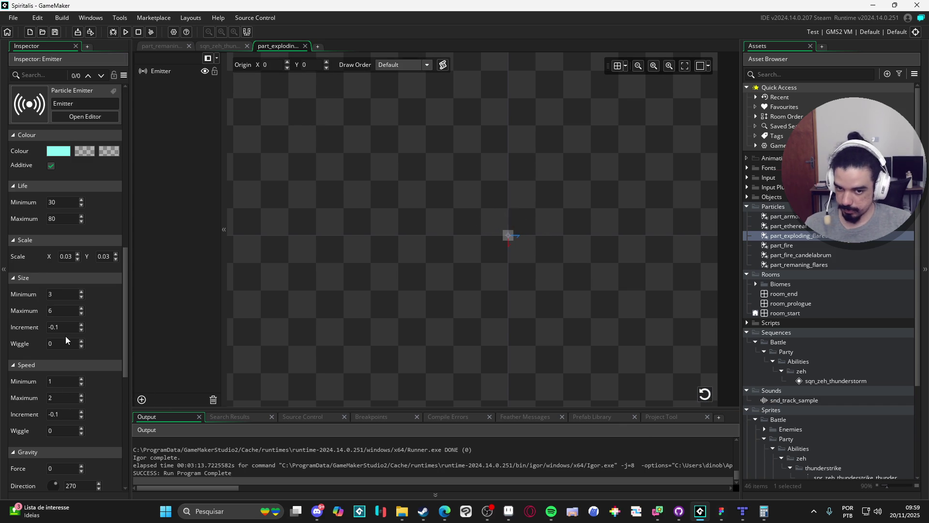
left_click(67, 381)
key("BackSpace")
type("3")
left_click(704, 393)
left_click(706, 394)
left_click(220, 47)
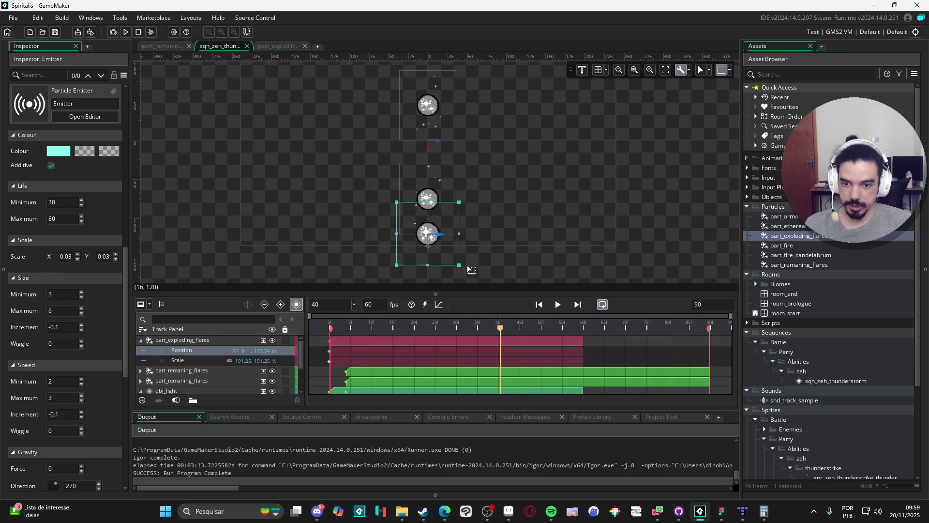
Preview the sparks, then delete the flare track's Scale keyframe to restore 100% scale
left_click(563, 305)
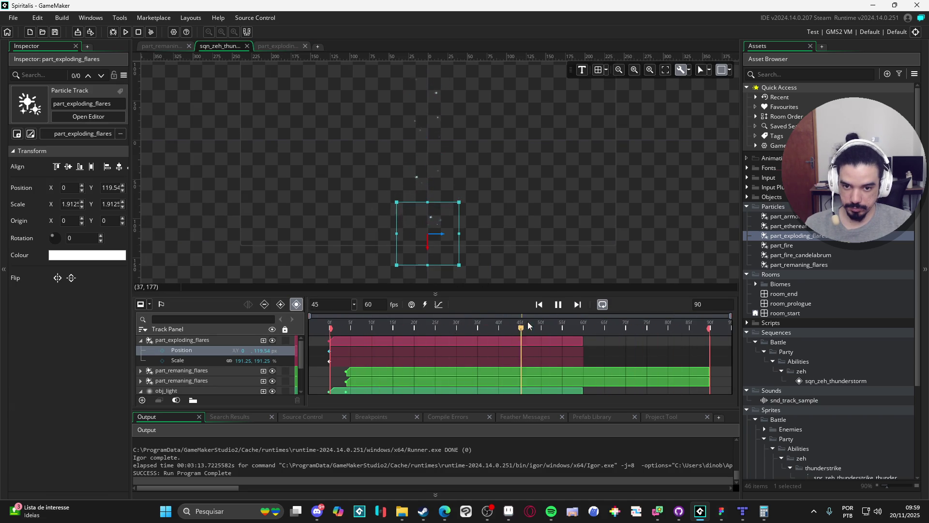
scroll(602, 223, "down", 2)
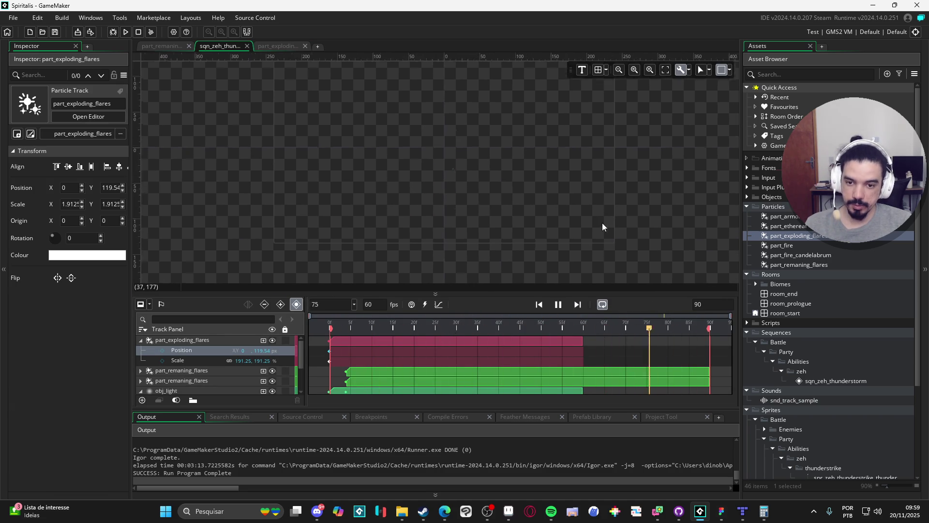
scroll(617, 208, "up", 1)
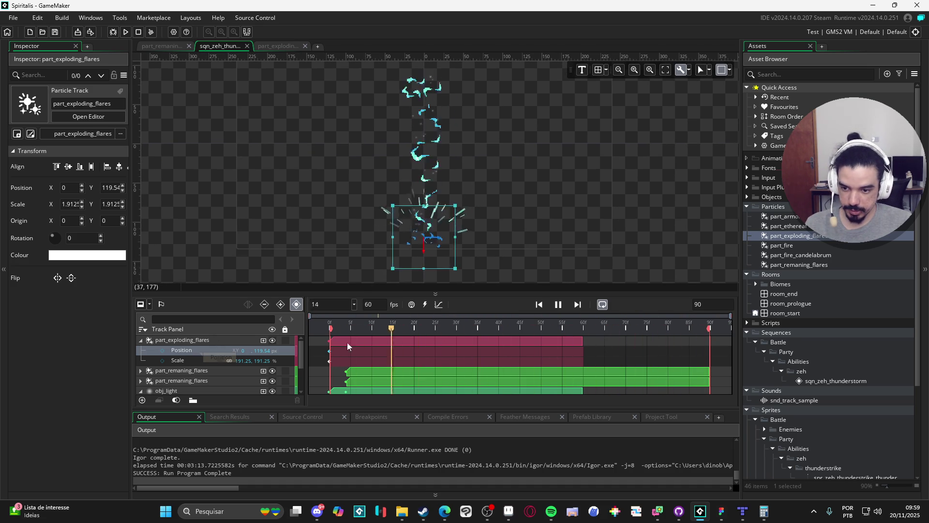
left_click(558, 304)
left_click(321, 327)
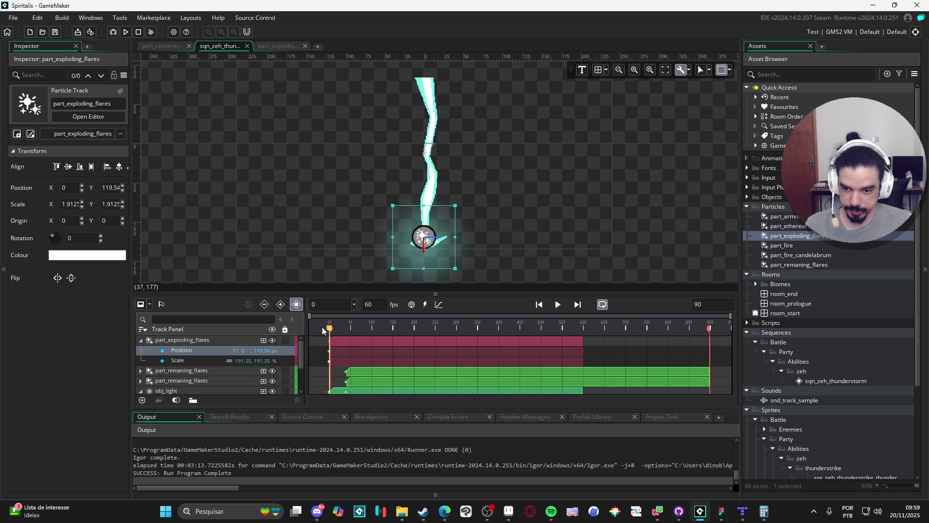
left_click(329, 362)
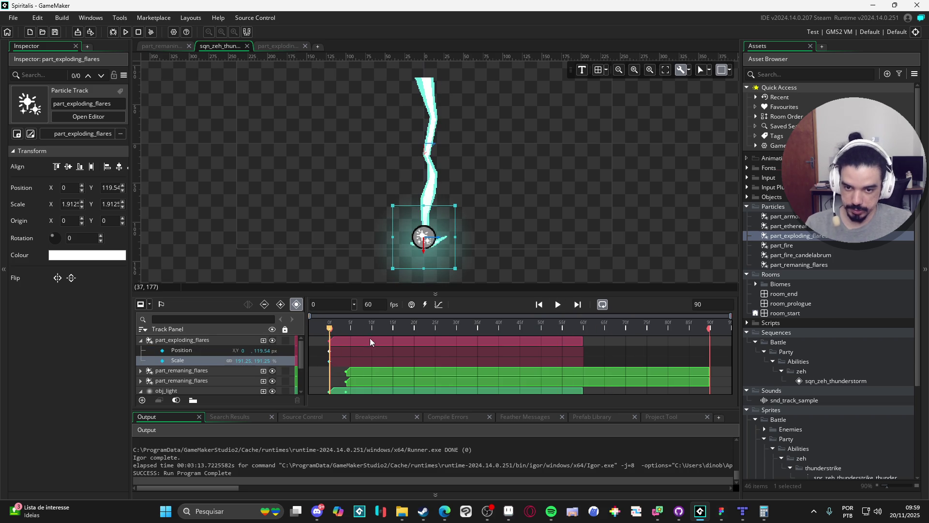
key("Delete")
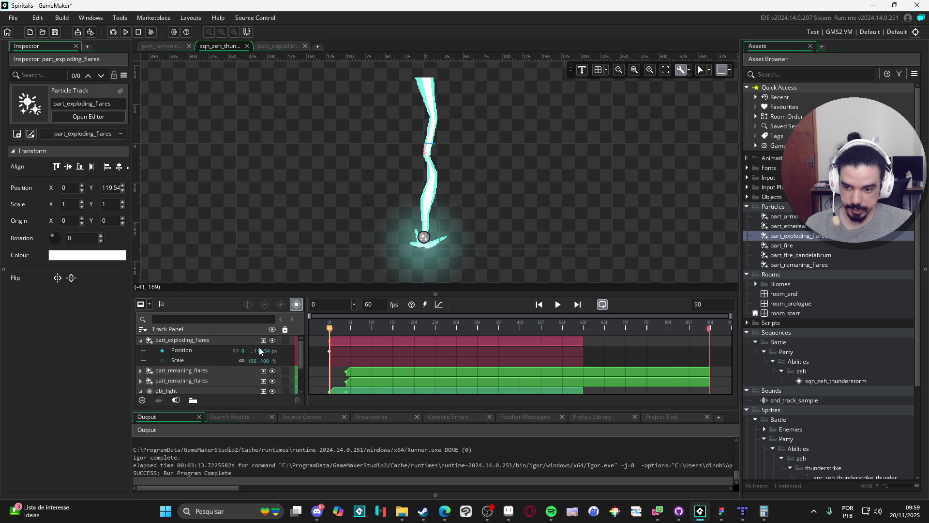
Lower the part_exploding_flares track to X 0, Y 128 and replay to check it
left_click(202, 341)
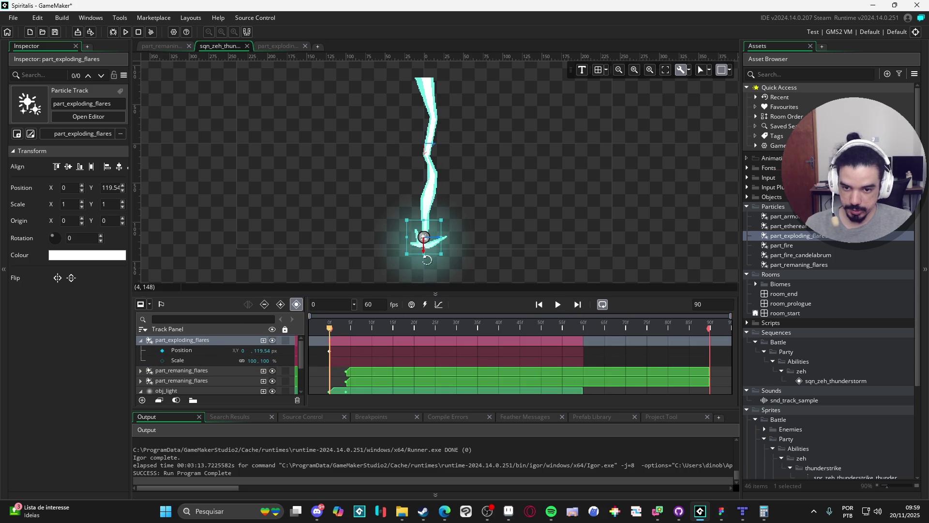
left_click(426, 258)
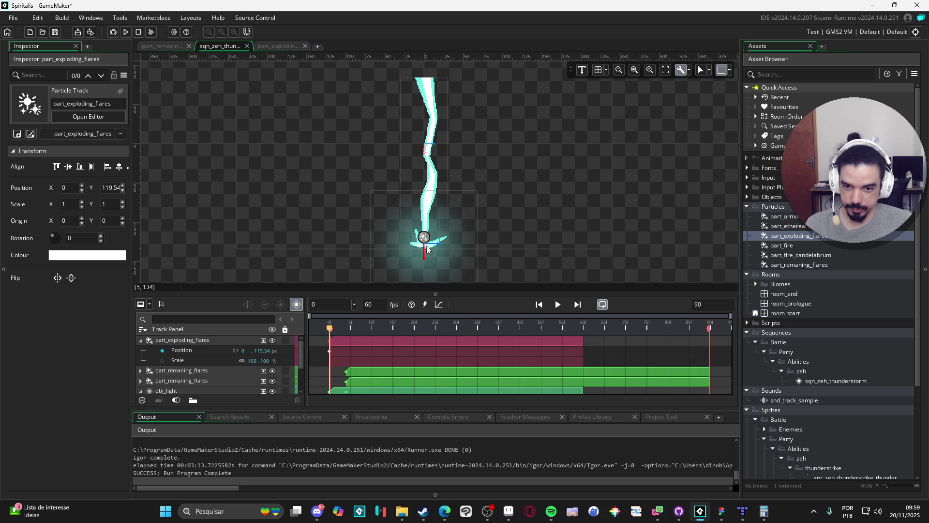
left_click(203, 340)
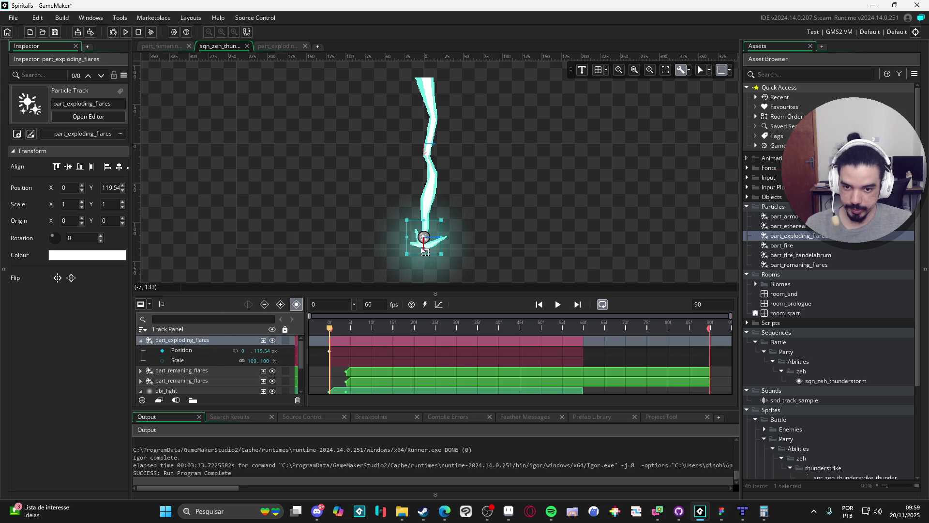
left_click_drag(431, 251, 429, 257)
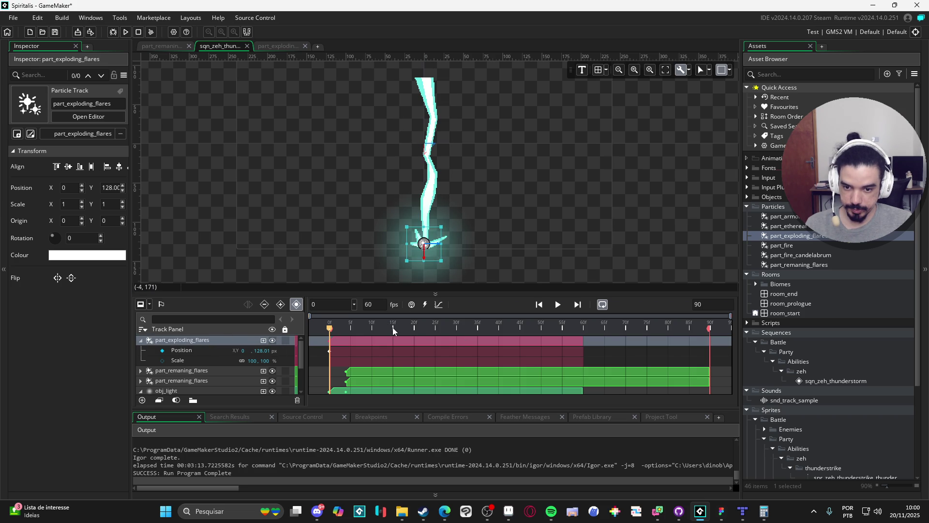
left_click(560, 305)
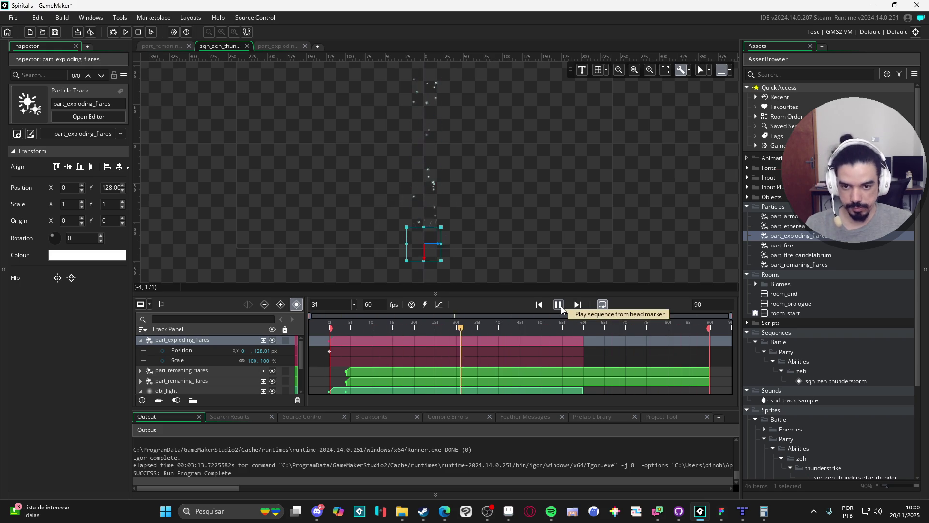
scroll(439, 251, "up", 2)
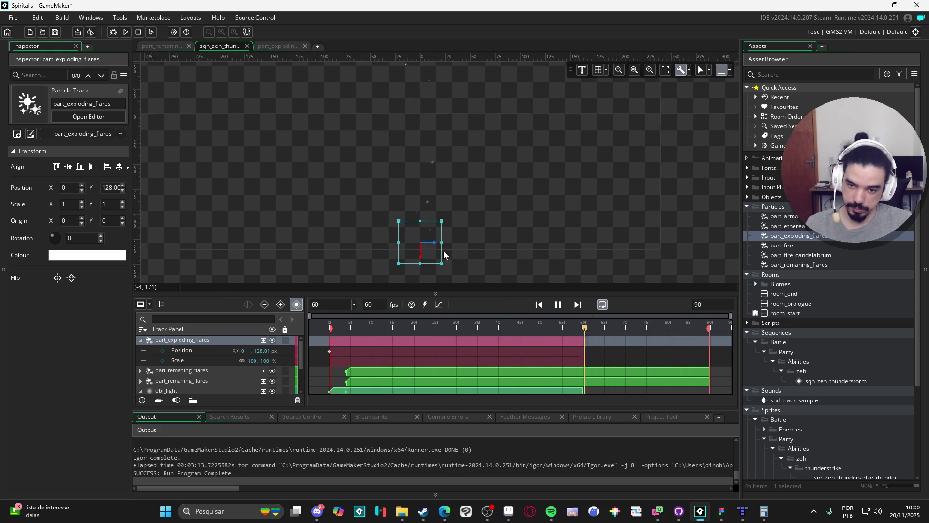
left_click_drag(528, 293, 527, 362)
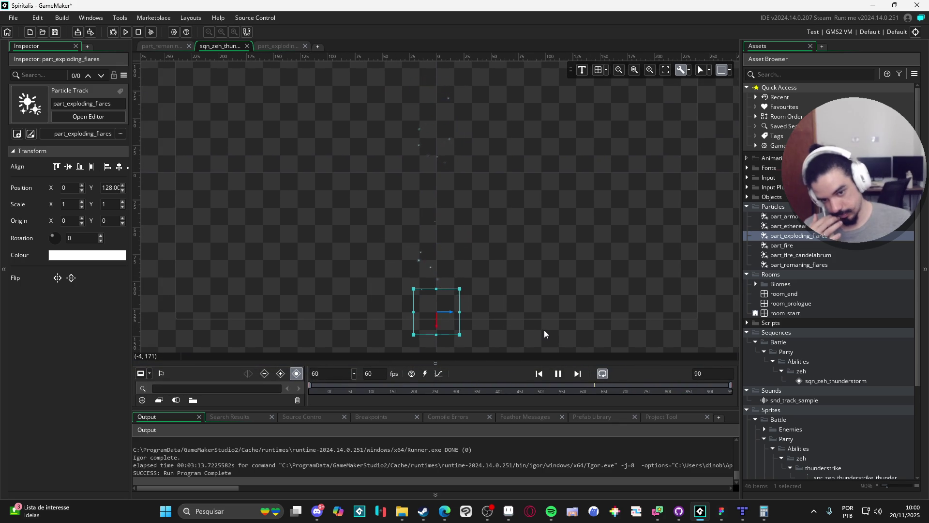
key("space")
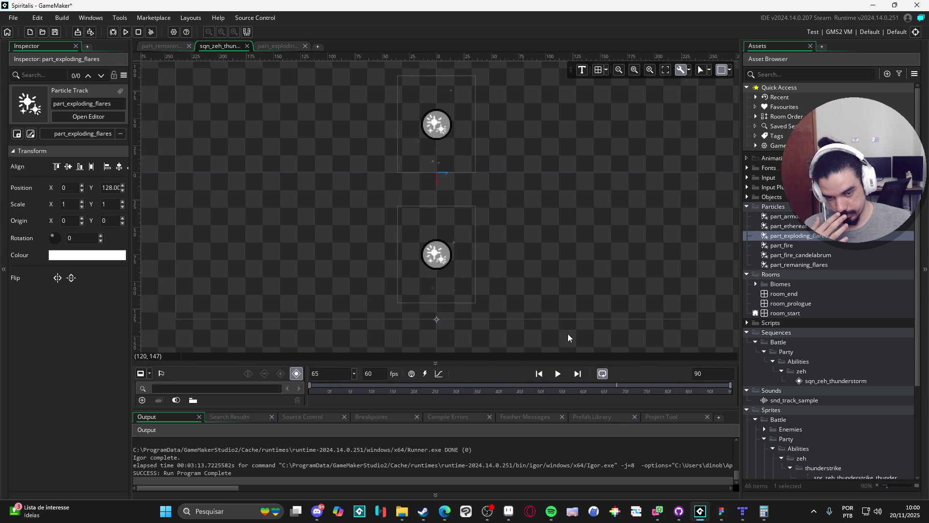
left_click(561, 377)
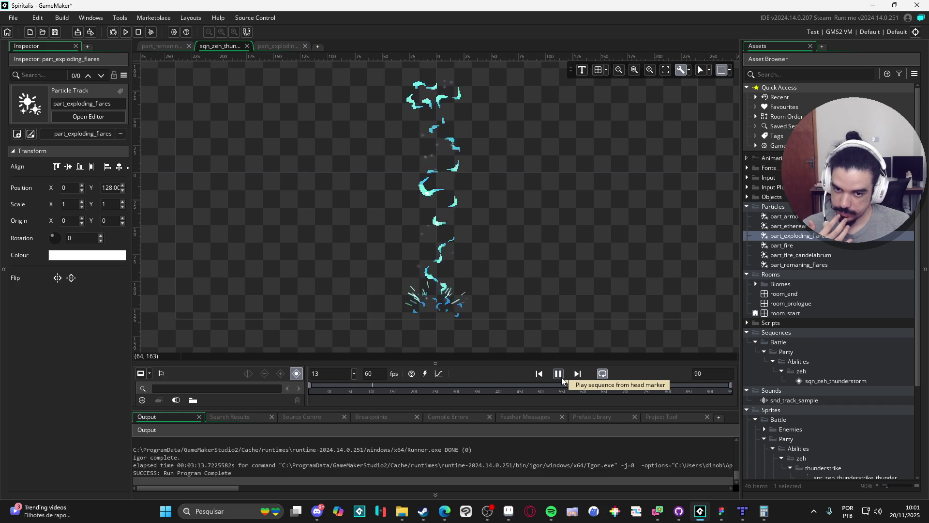
left_click(559, 375)
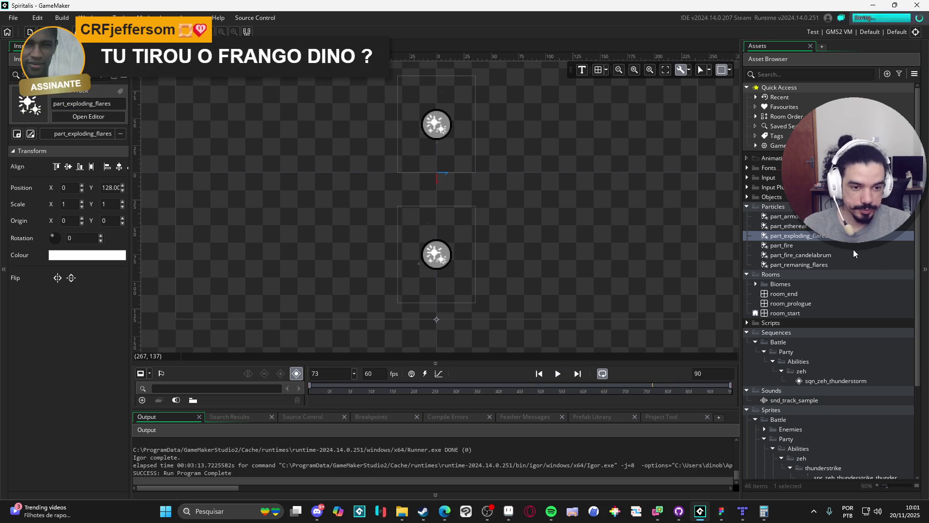
Set part_remaning_flares particle count to 20, then replay sqn_zeh_thunderstorm
double_click(799, 264)
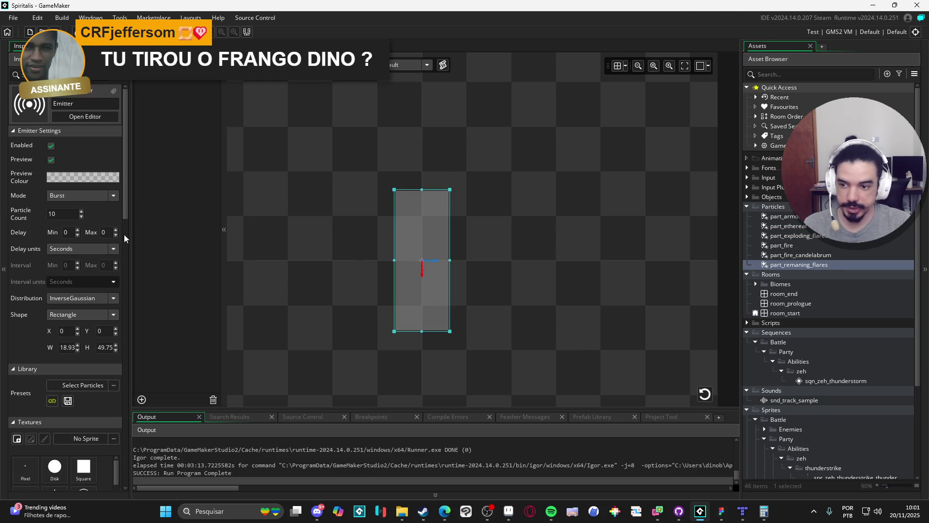
left_click(62, 215)
type("20")
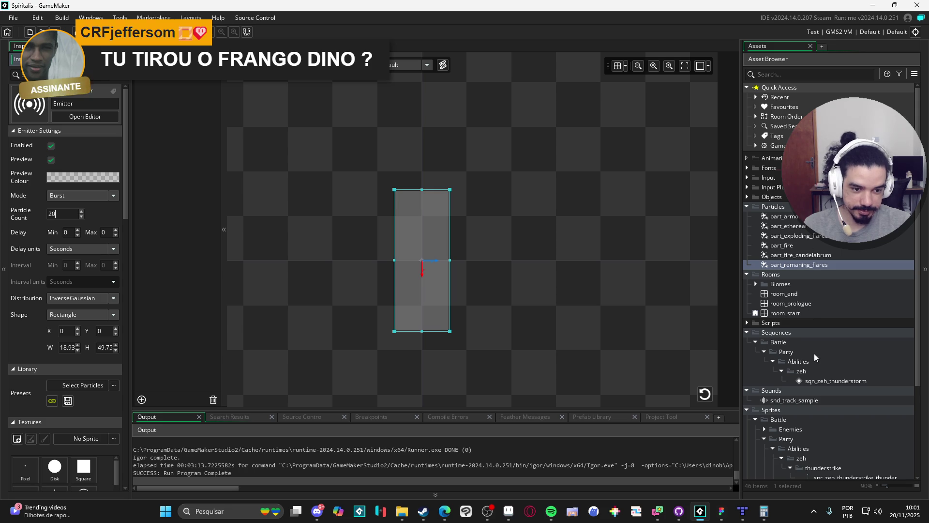
double_click(843, 381)
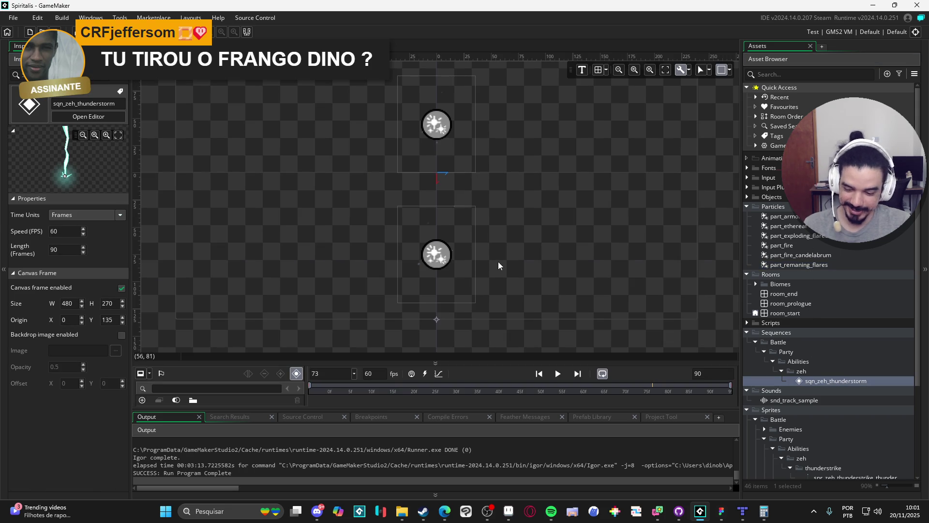
left_click(558, 374)
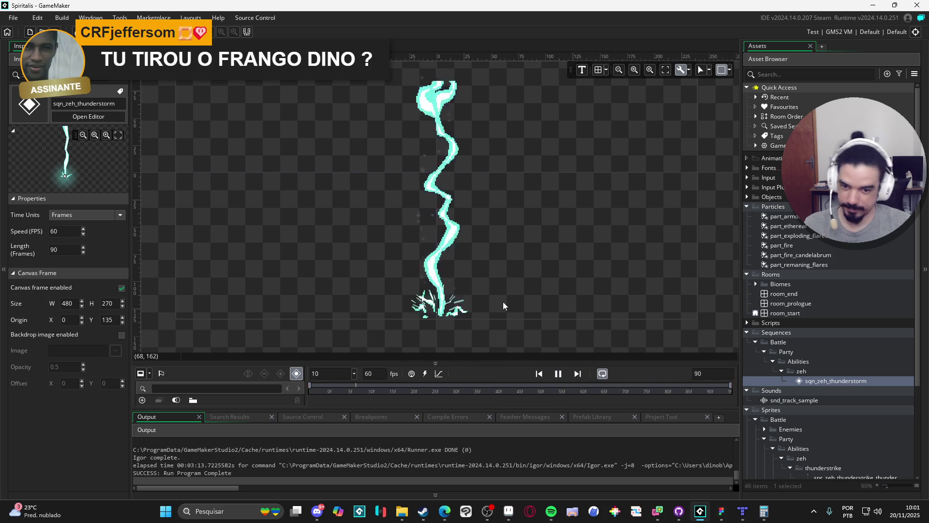
Zoom and pan the canvas to watch the looping cyan sparks at the bolt's base
scroll(504, 305, "down", 1)
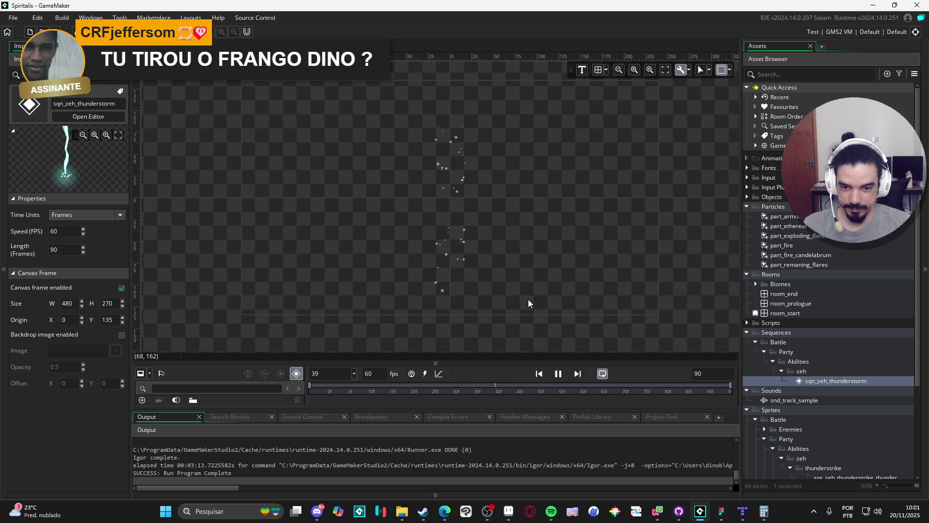
left_click_drag(530, 297, 506, 306)
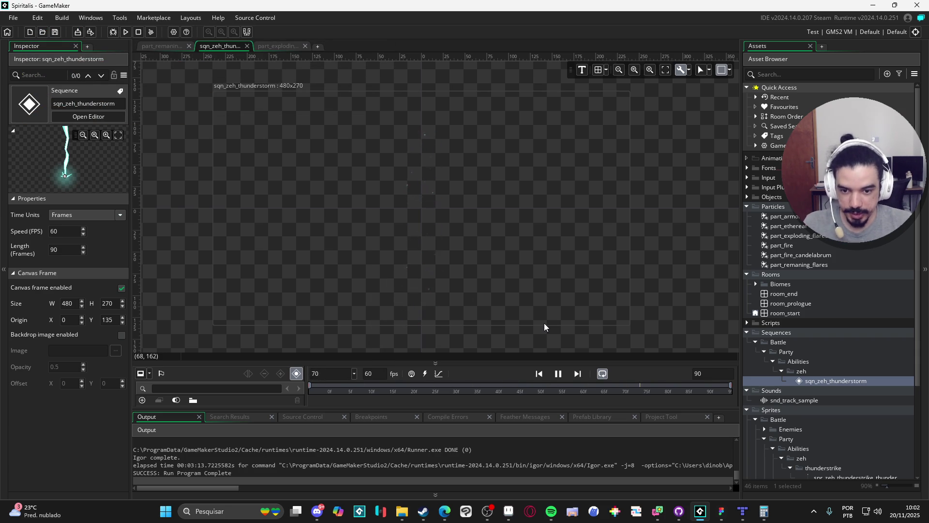
scroll(520, 321, "up", 2)
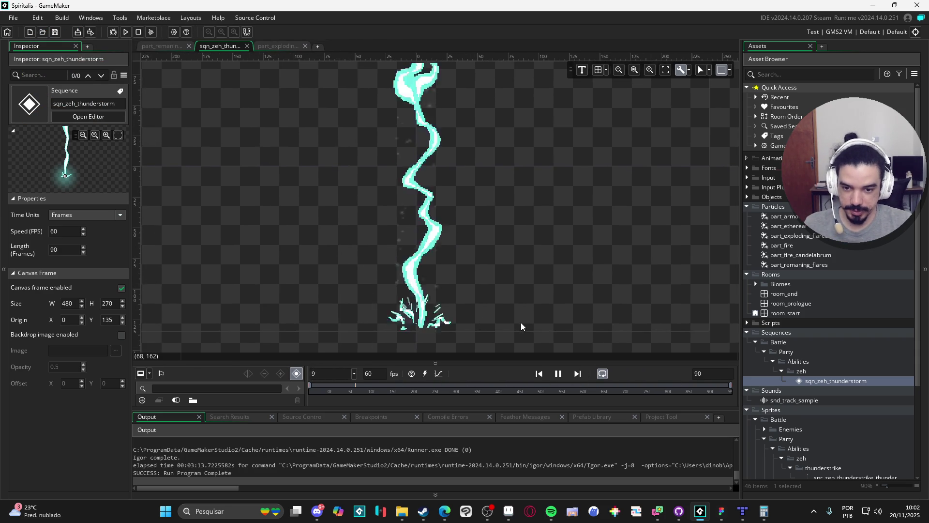
scroll(531, 318, "down", 1)
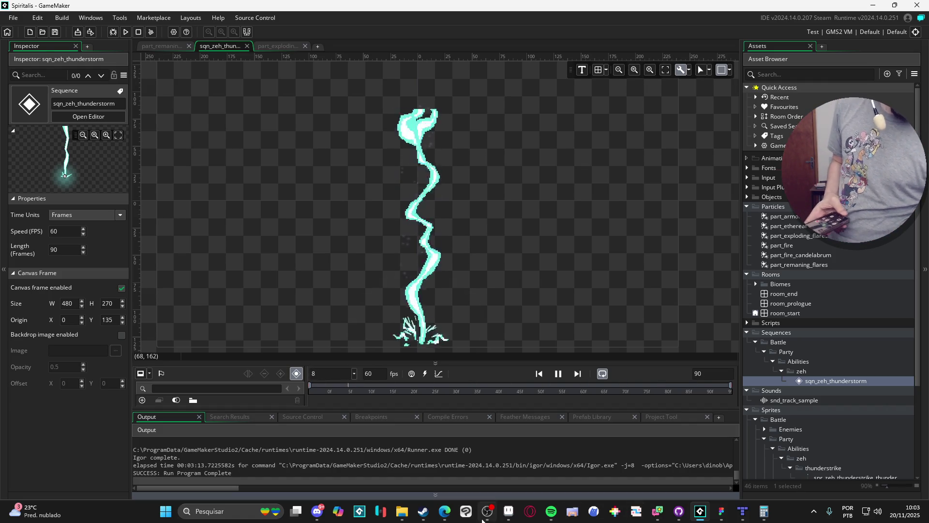
left_click(509, 511)
Bring up Aseprite's animation preview, move it aside, and restore GameMaker to a window
left_click(873, 5)
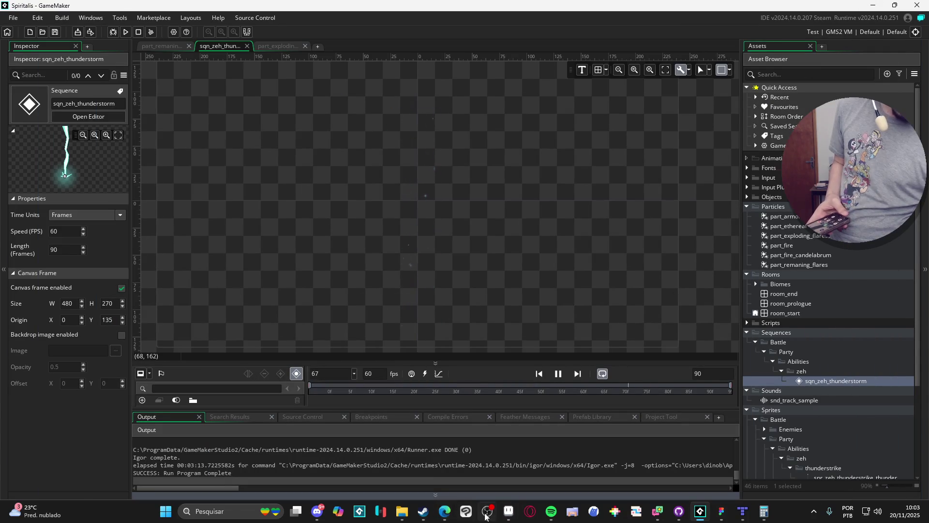
left_click(508, 513)
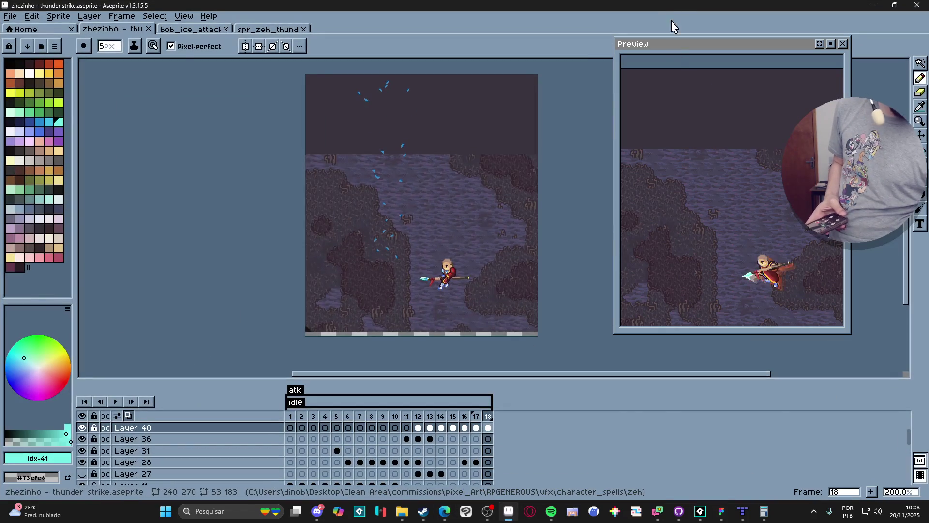
left_click(508, 513)
left_click(515, 512)
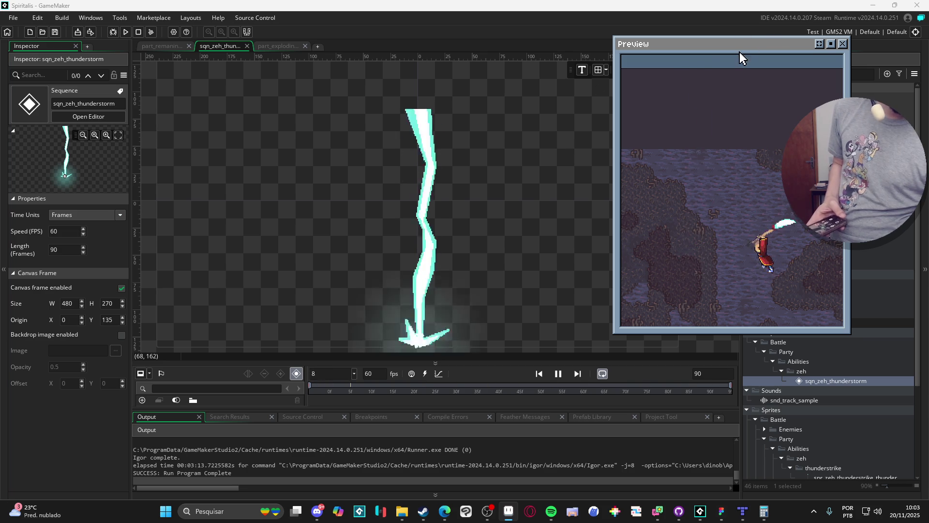
mouse_move(744, 57)
left_mouse_down()
mouse_move(633, 96)
mouse_move(624, 86)
left_mouse_up()
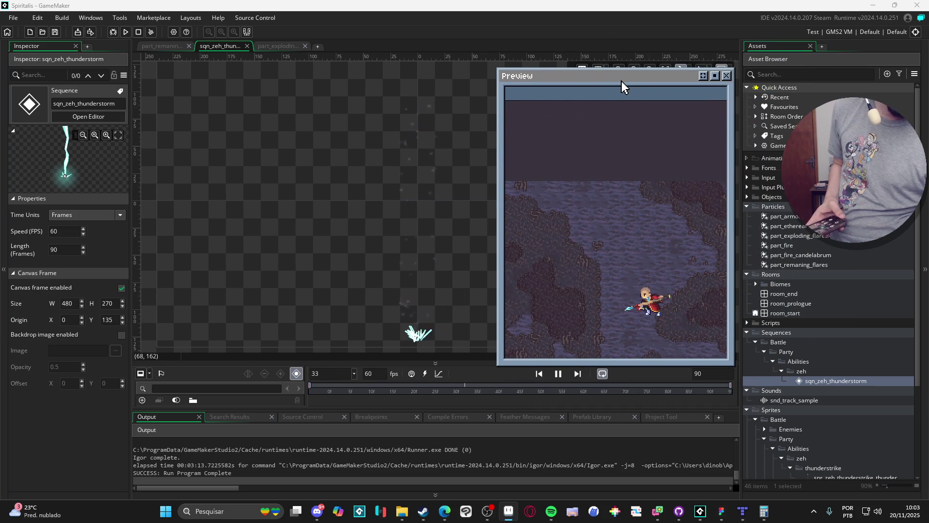
mouse_move(616, 85)
left_mouse_down()
mouse_move(653, 83)
mouse_move(649, 3)
left_mouse_up()
double_click(648, 4)
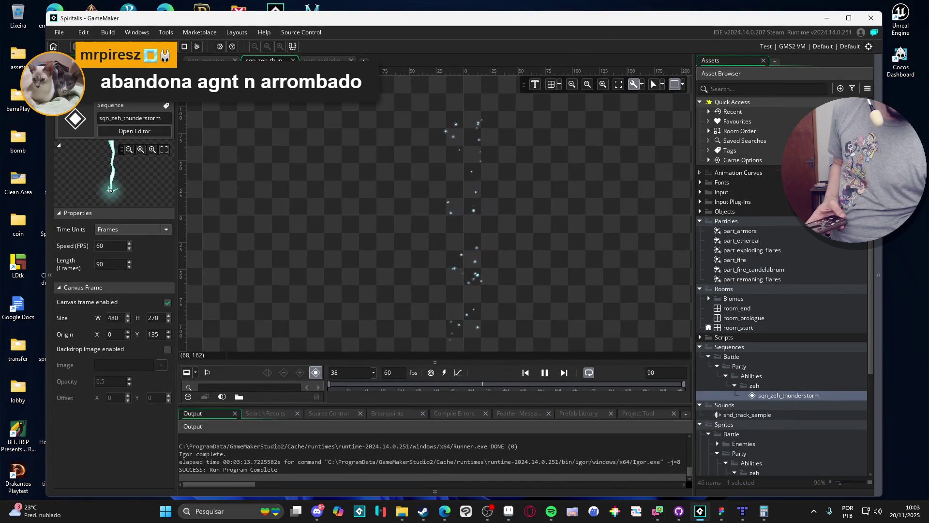
Narrow the GameMaker window and place the animation preview to its right
left_click_drag(883, 300, 509, 300)
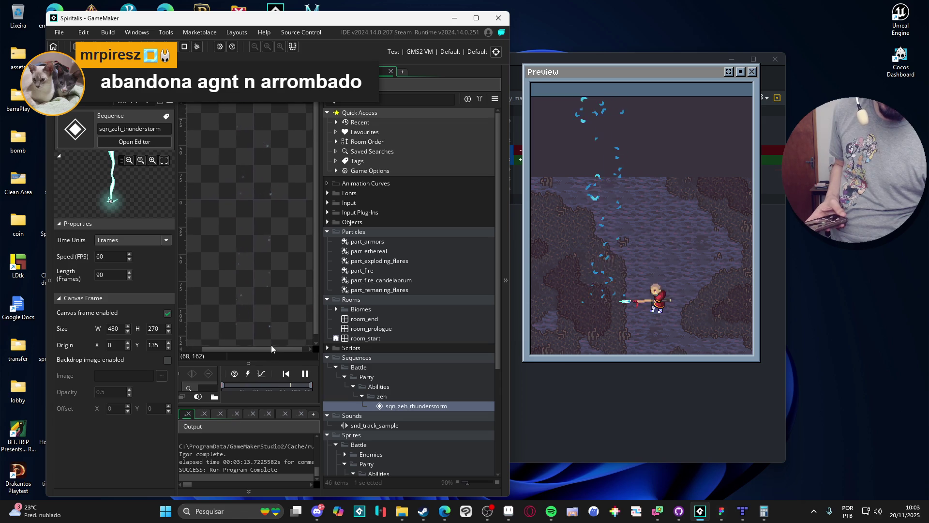
mouse_move(620, 79)
left_mouse_down()
mouse_move(475, 108)
mouse_move(414, 89)
mouse_move(439, 87)
left_mouse_up()
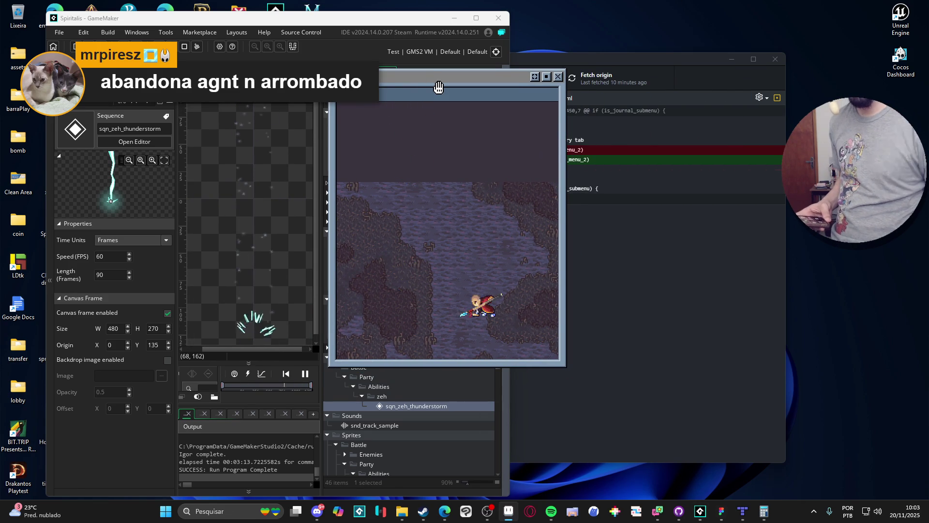
key("alt+Tab")
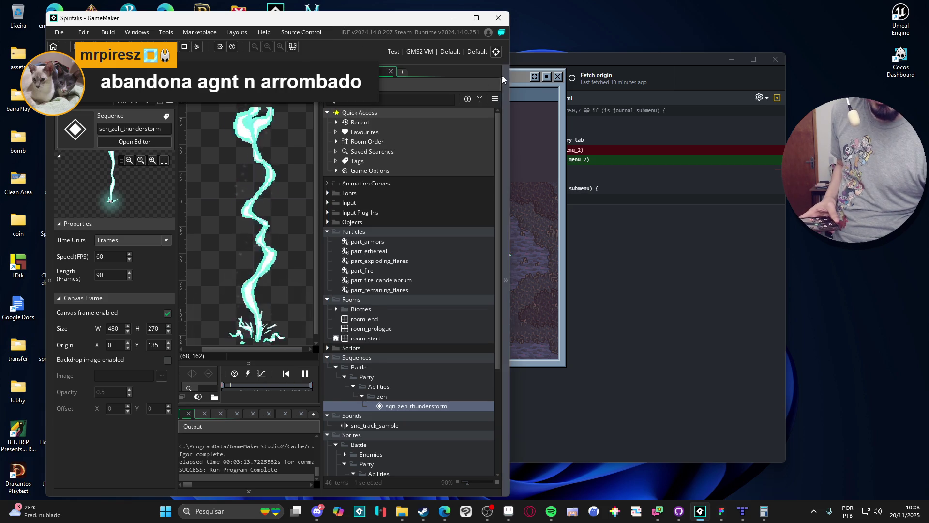
left_click_drag(520, 87, 790, 78)
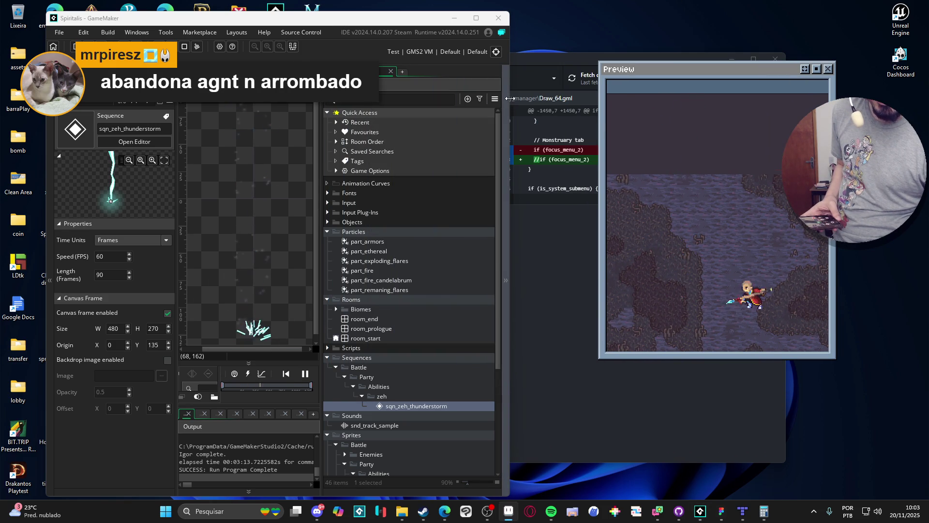
left_click_drag(505, 103, 350, 113)
left_click_drag(654, 71, 412, 109)
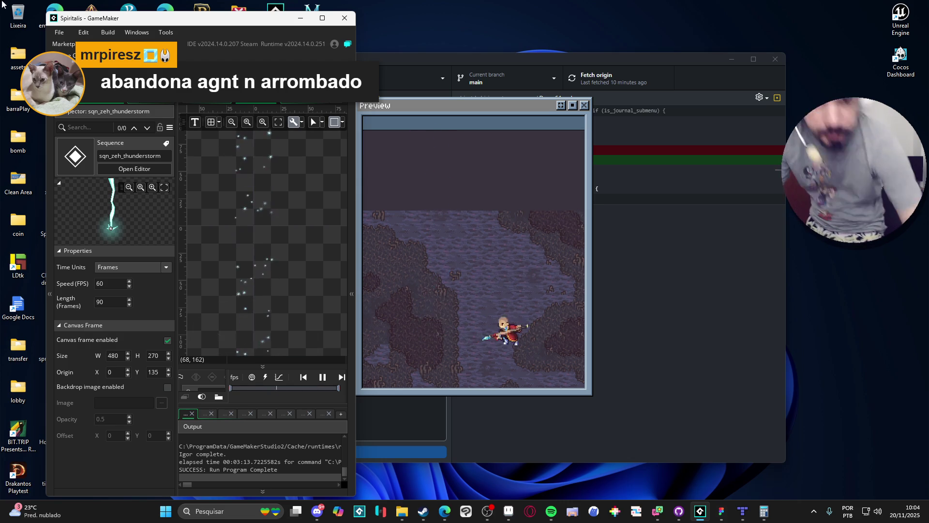
Open Social Stream Ninja's Streaming chat overlay link and check the Comic Pop Dock overlay in Edge
mouse_move(656, 514)
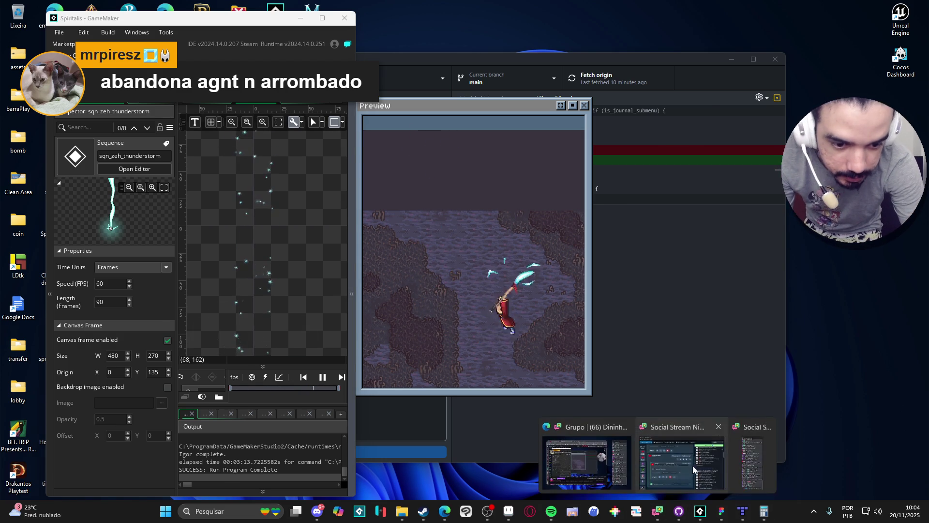
left_click(672, 460)
scroll(661, 231, "up", 10)
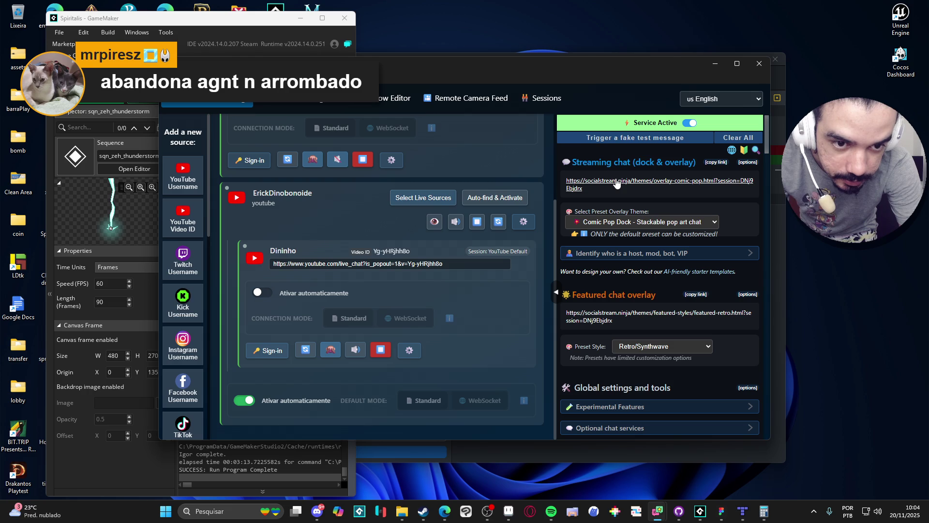
left_click(615, 180)
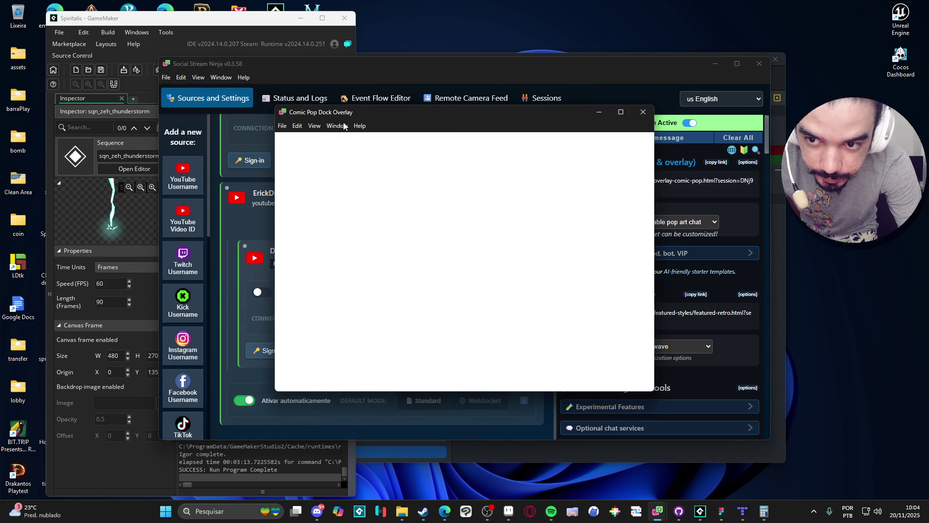
left_click(637, 115)
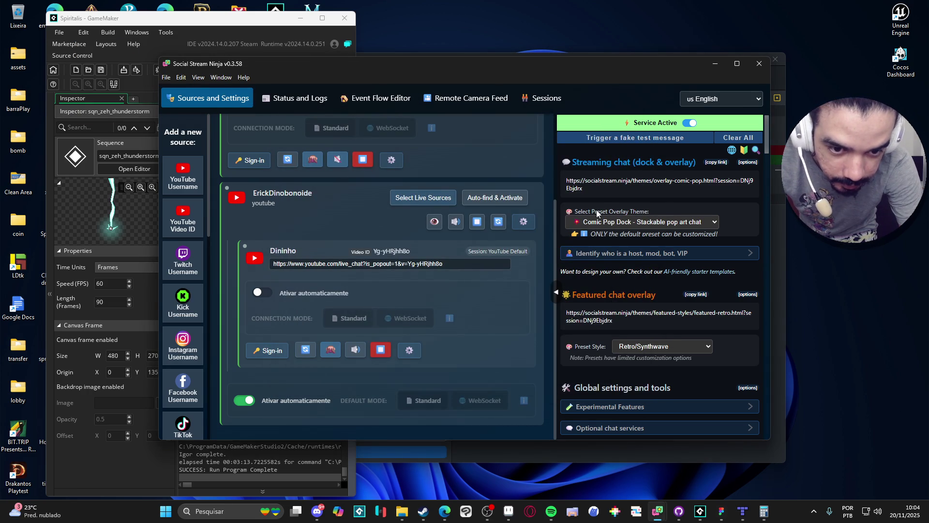
left_click(575, 188)
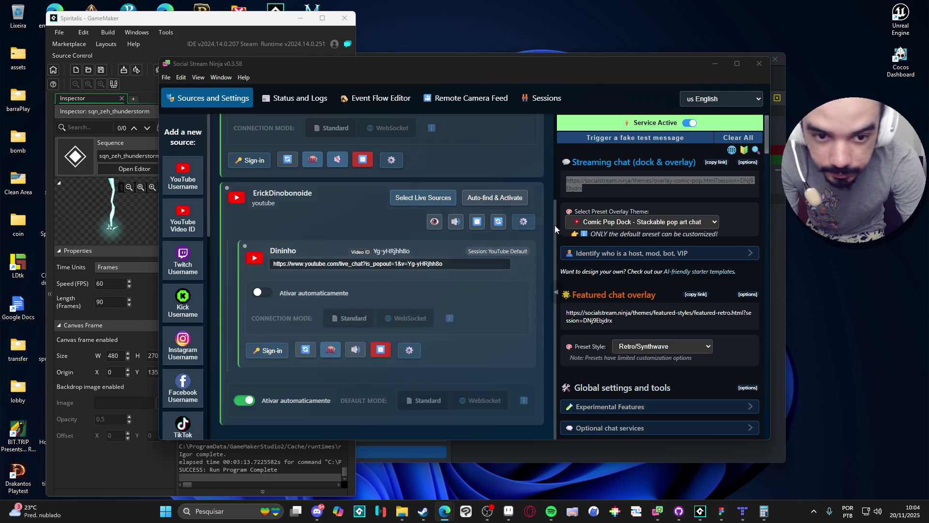
left_click(584, 190)
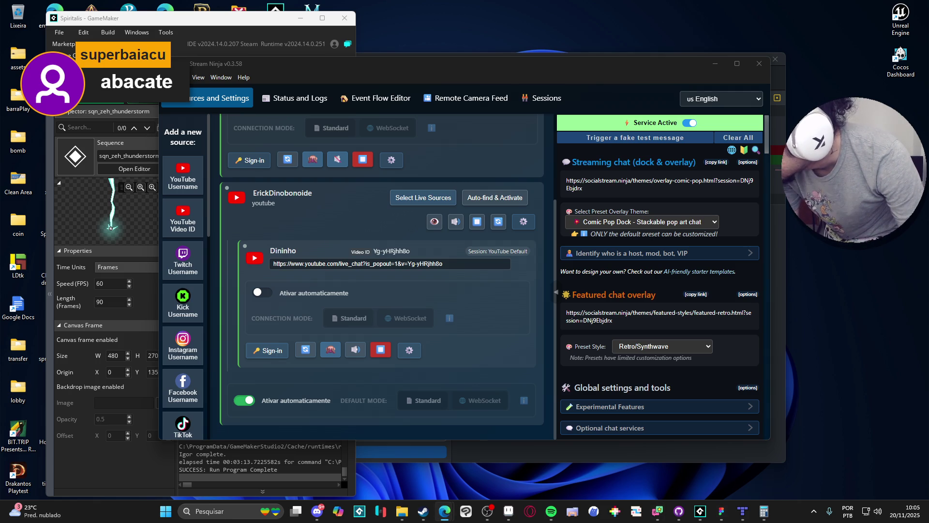
left_click(445, 512)
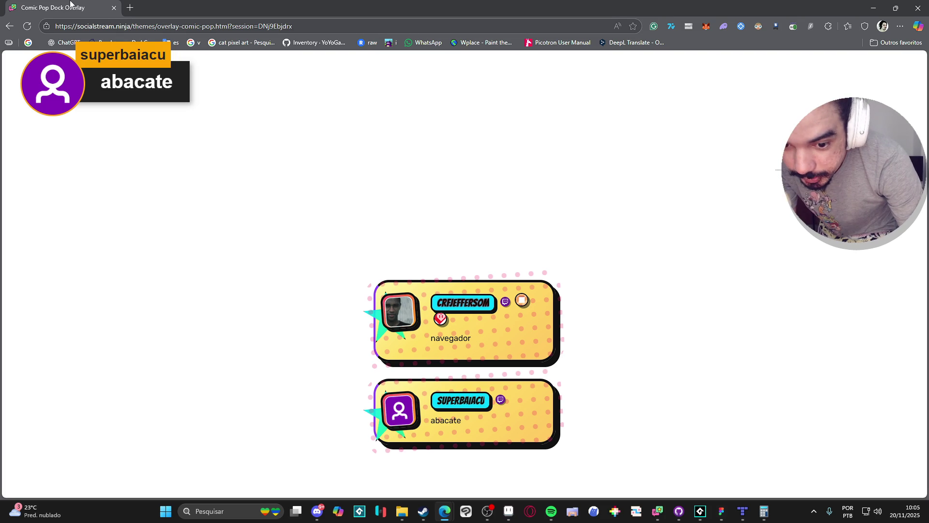
left_click(444, 511)
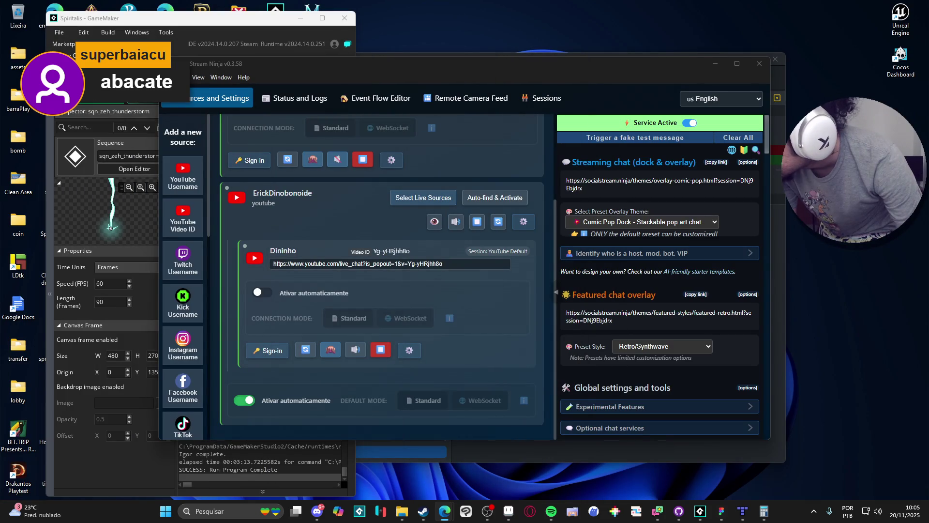
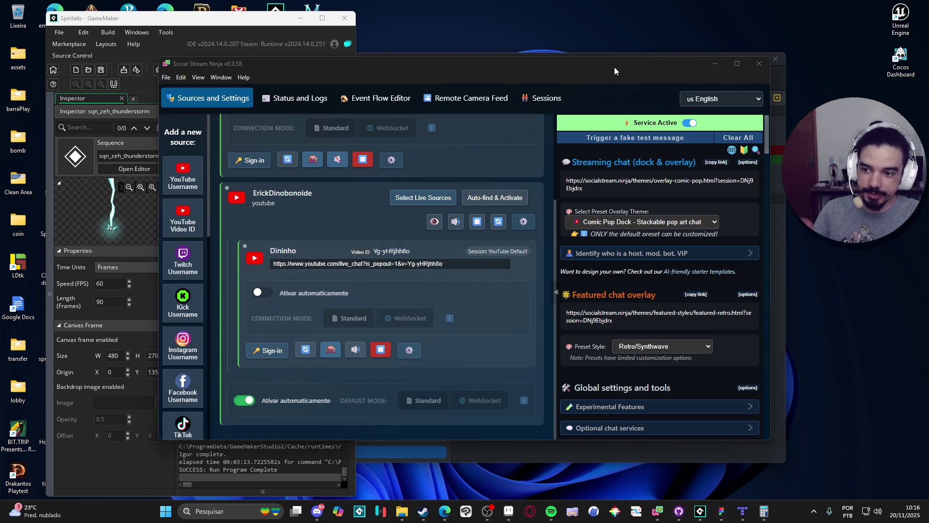
Minimize Social Stream Ninja and bring GameMaker forward to show the sqn_zeh_thunderstorm preview
left_click(712, 66)
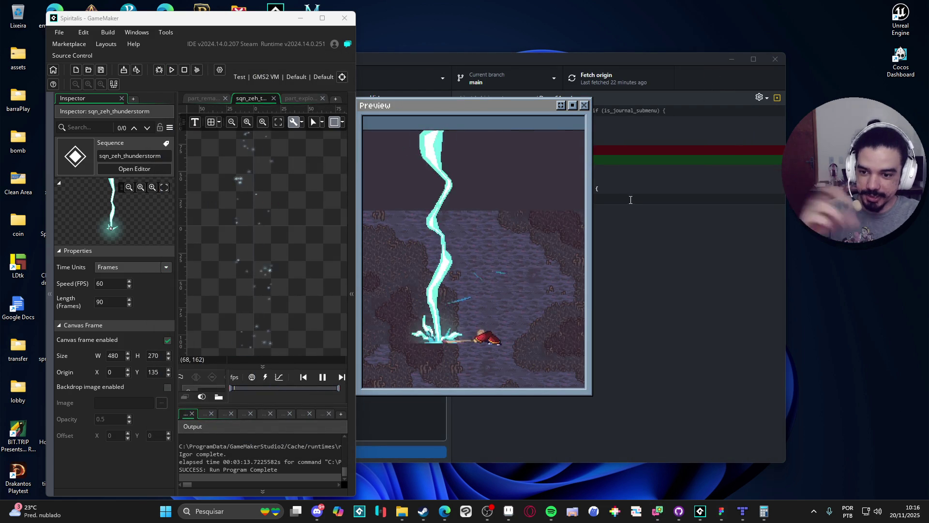
left_click(227, 20)
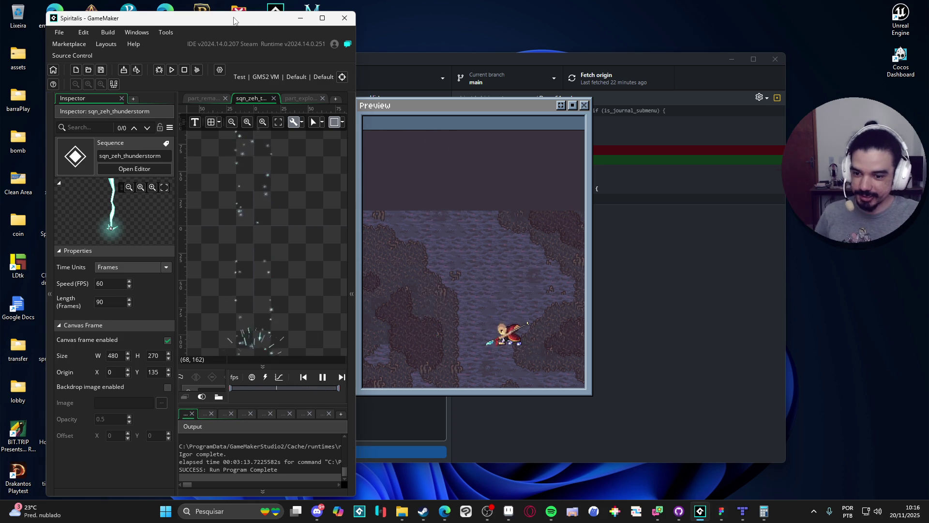